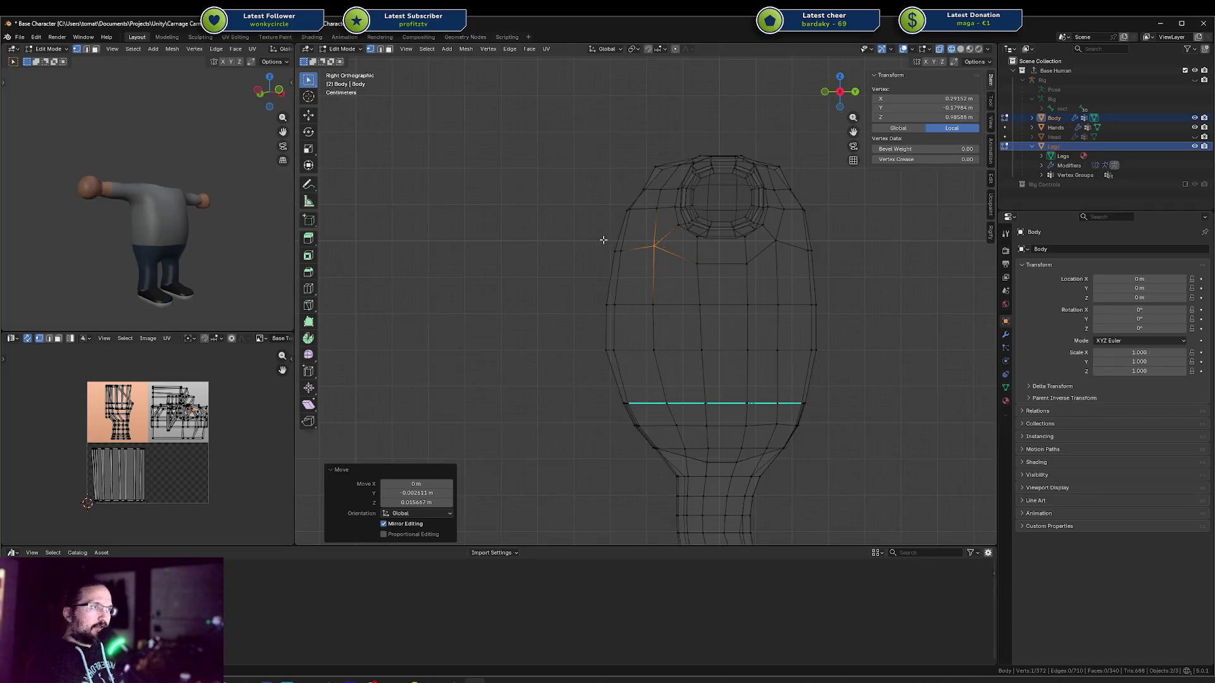
Nudge one vertex on the torso's left outline and check the shaded preview
{"action": "left_click", "coordinate": [619, 257]}
{"action": "key", "text": "g"}
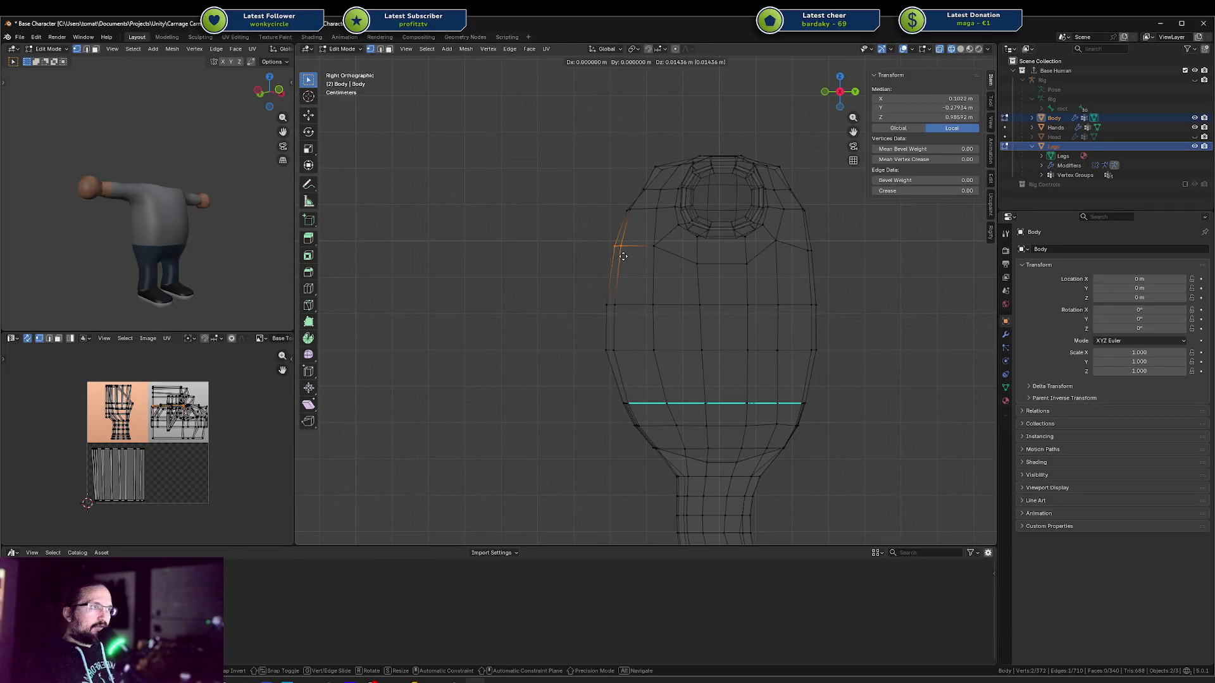
{"action": "left_click", "coordinate": [623, 256]}
{"action": "mouse_move", "coordinate": [134, 241]}
{"action": "middle_mouse_down"}
{"action": "mouse_move", "coordinate": [190, 243]}
{"action": "mouse_move", "coordinate": [135, 240]}
{"action": "mouse_move", "coordinate": [186, 204]}
{"action": "mouse_move", "coordinate": [168, 208]}
{"action": "mouse_move", "coordinate": [178, 209]}
{"action": "middle_mouse_up"}
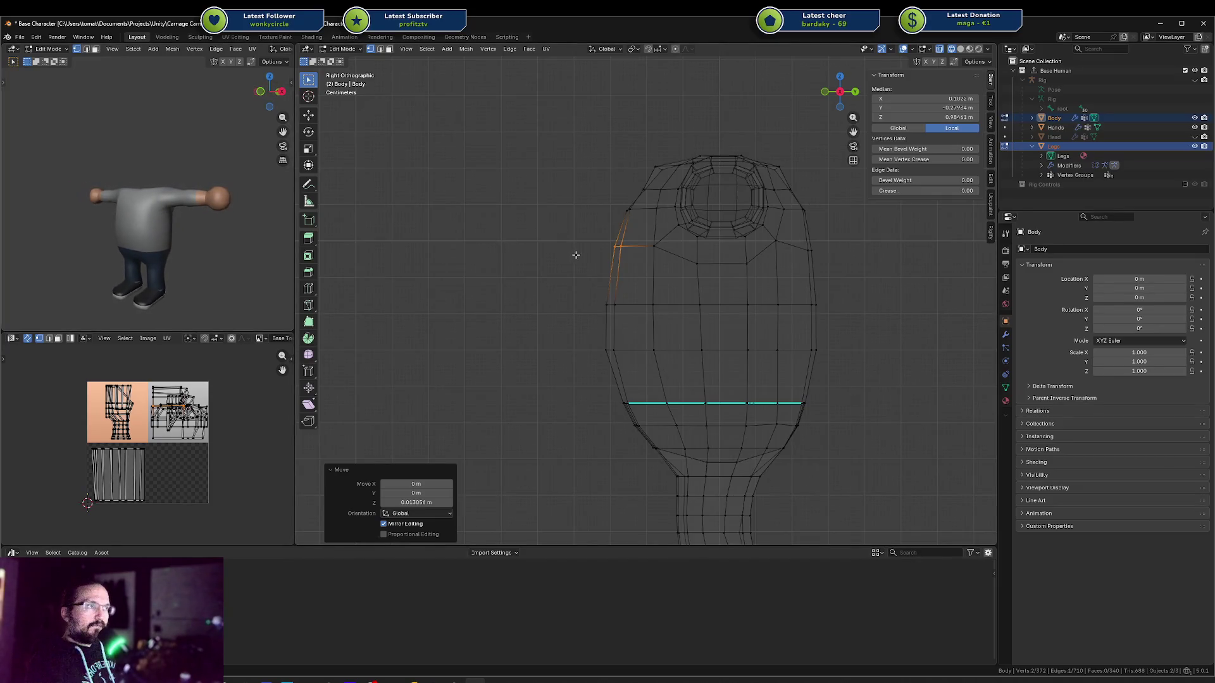
Select a run of left-outline vertices and move them together along Y
{"action": "left_click", "coordinate": [625, 249]}
{"action": "middle_click_drag", "start_coordinate": [634, 248], "coordinate": [701, 255]}
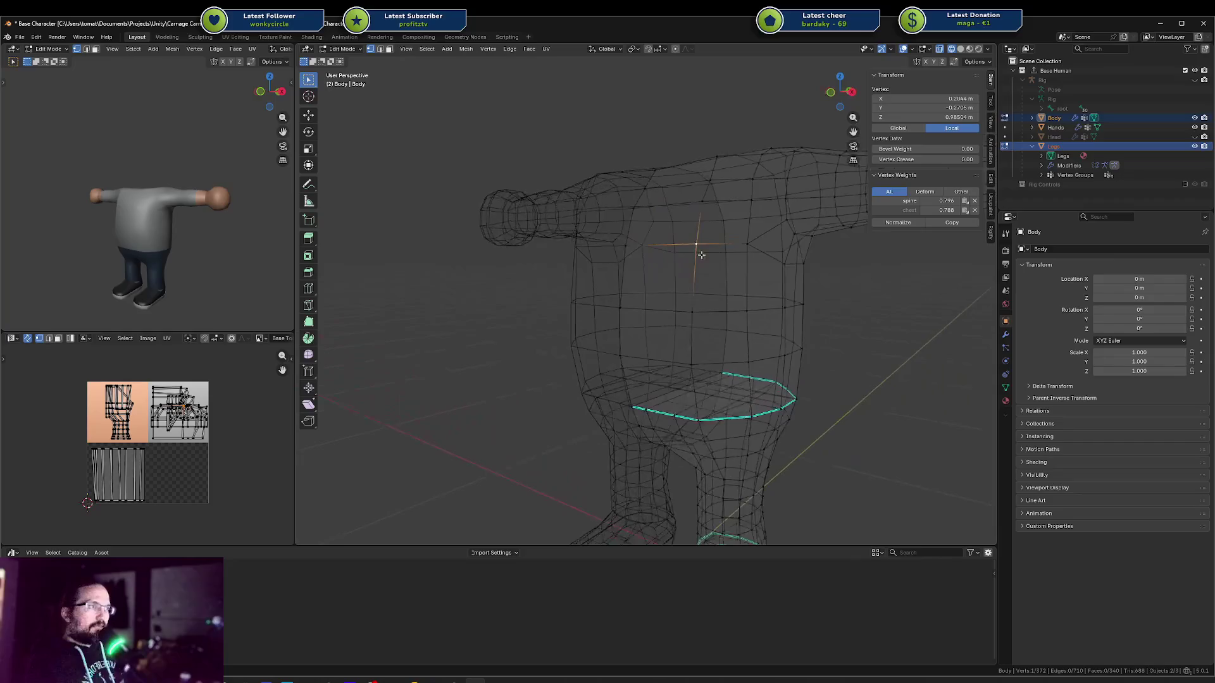
{"action": "key", "text": "KP_3"}
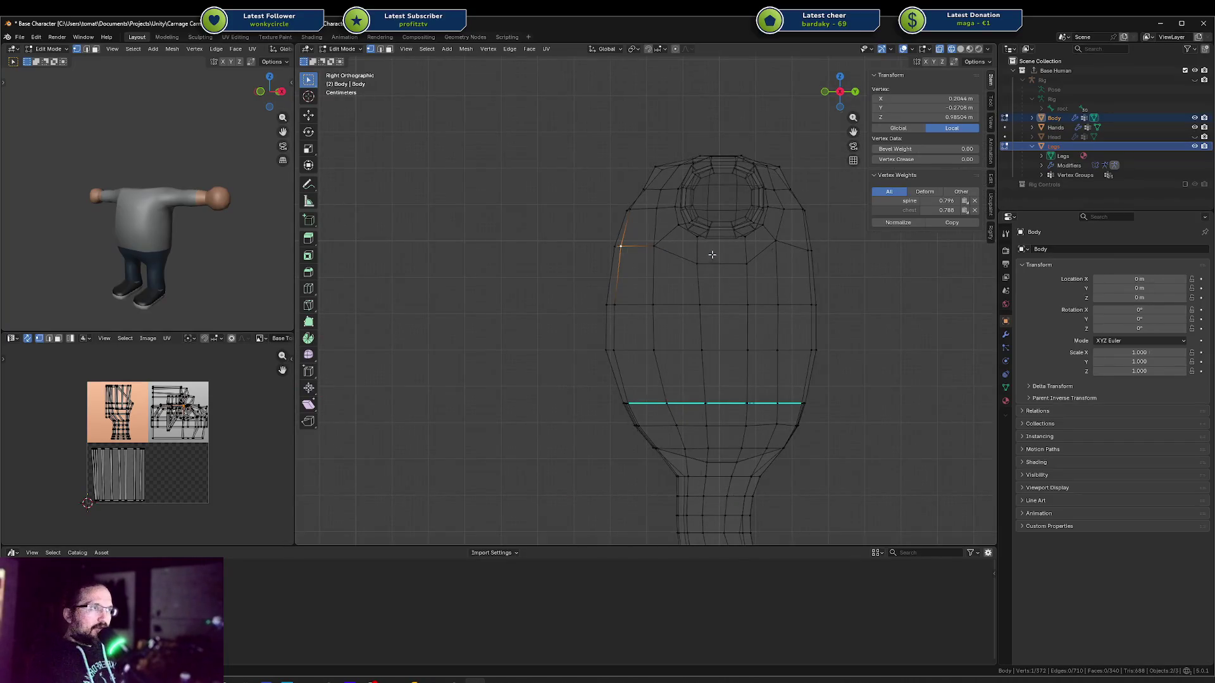
{"action": "left_click", "coordinate": [627, 211], "text": "shift"}
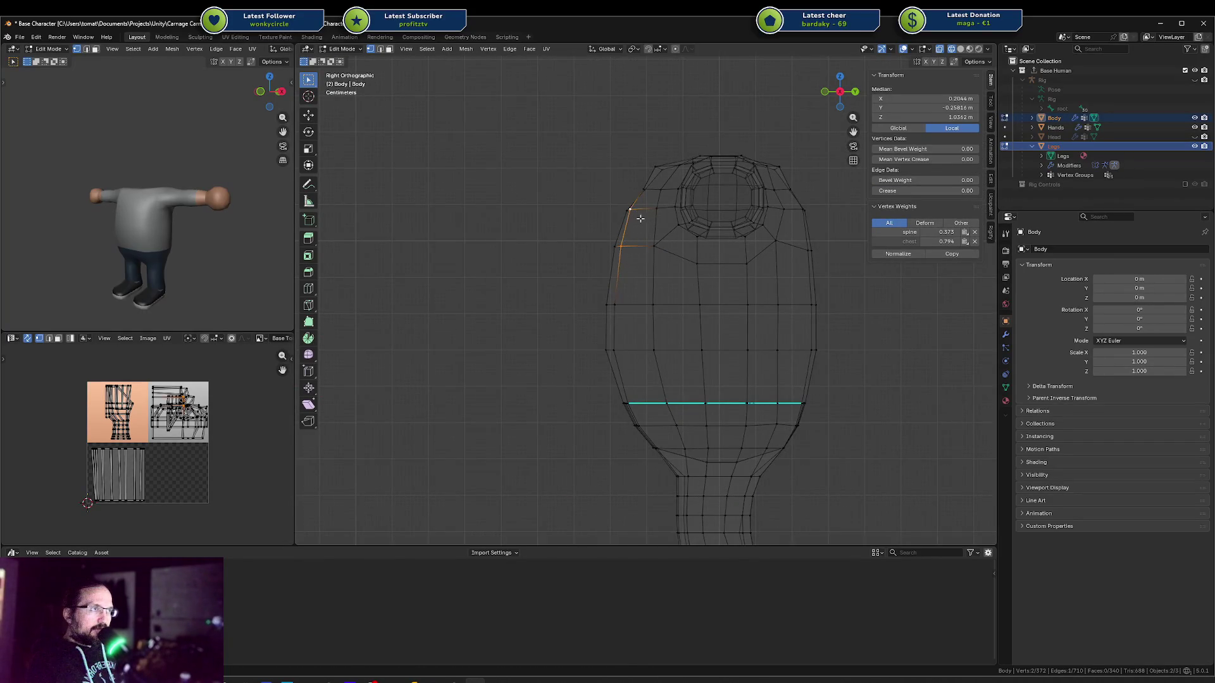
{"action": "mouse_move", "coordinate": [640, 219]}
{"action": "middle_mouse_down"}
{"action": "mouse_move", "coordinate": [689, 237]}
{"action": "mouse_move", "coordinate": [671, 216]}
{"action": "mouse_move", "coordinate": [632, 215]}
{"action": "middle_mouse_up"}
{"action": "left_click", "coordinate": [608, 305], "text": "shift"}
{"action": "left_click", "coordinate": [608, 352], "text": "shift"}
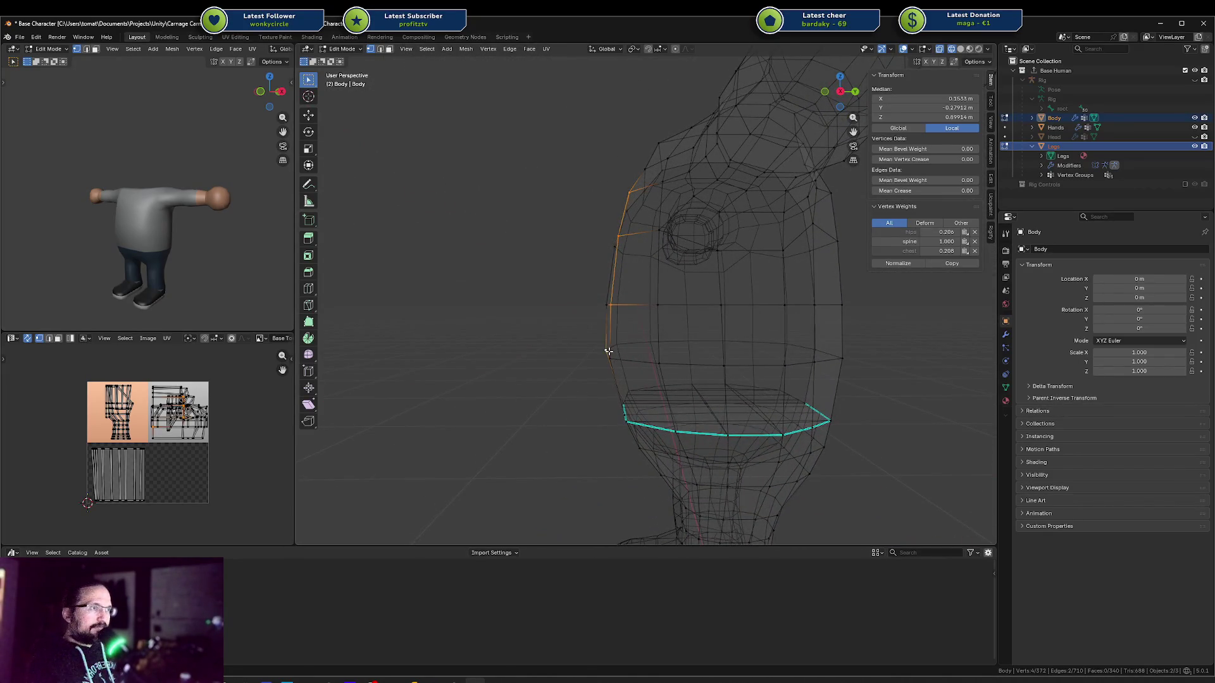
{"action": "left_click", "coordinate": [611, 356], "text": "shift"}
{"action": "key", "text": "KP_3"}
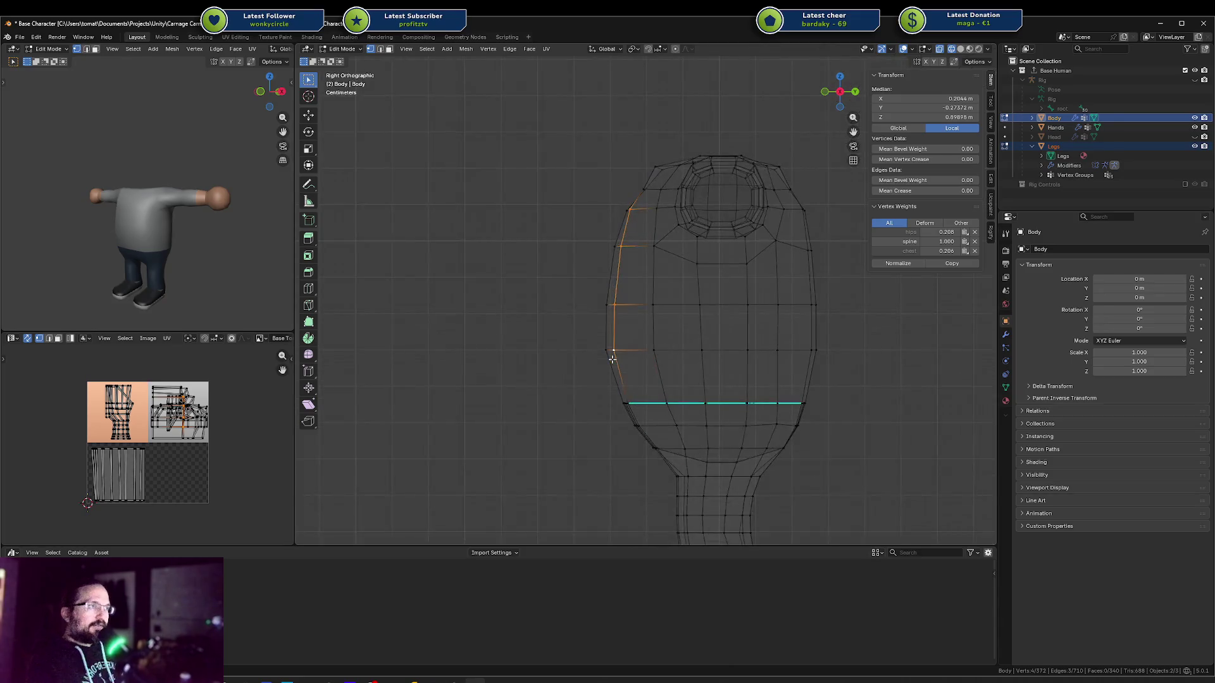
{"action": "key", "text": "g"}
{"action": "key", "text": "y"}
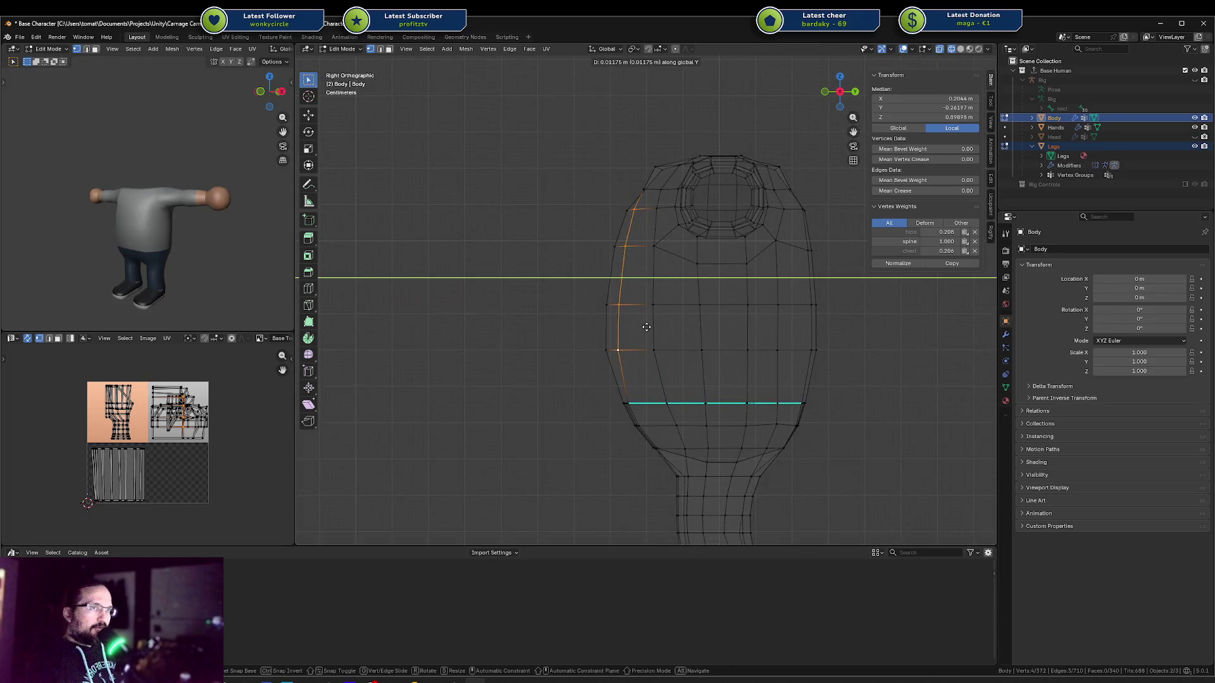
{"action": "left_click", "coordinate": [646, 327]}
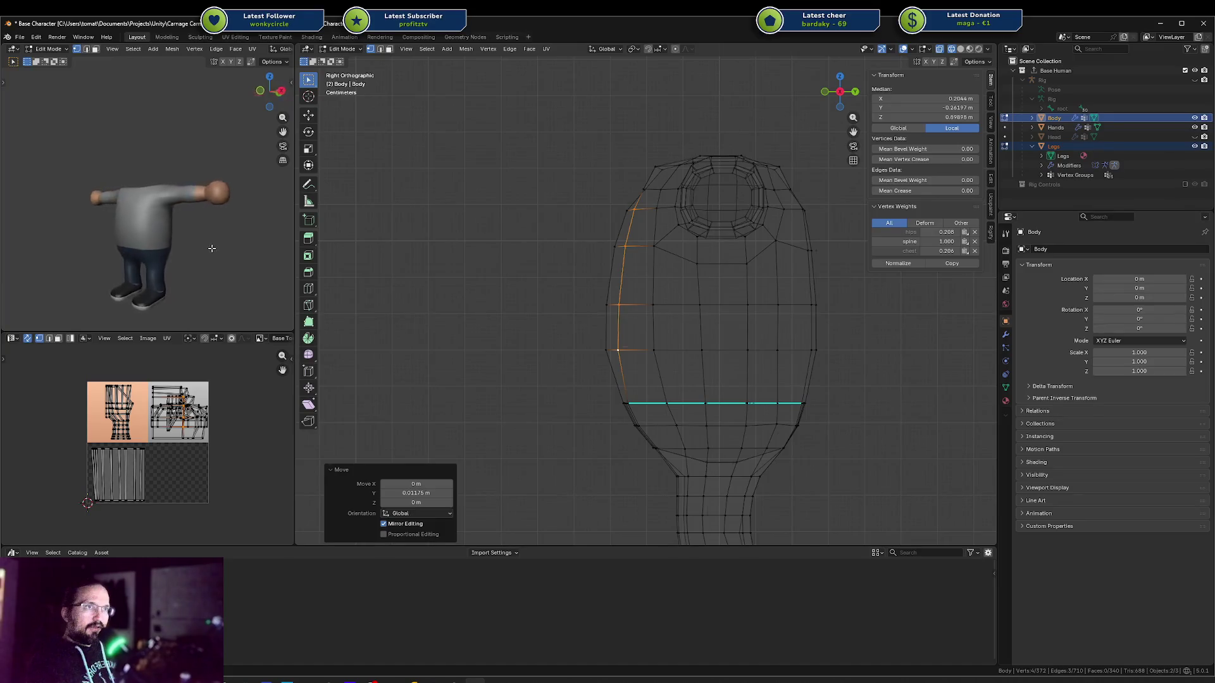
{"action": "mouse_move", "coordinate": [212, 249]}
{"action": "middle_mouse_down"}
{"action": "mouse_move", "coordinate": [225, 247]}
{"action": "mouse_move", "coordinate": [190, 249]}
{"action": "middle_mouse_up"}
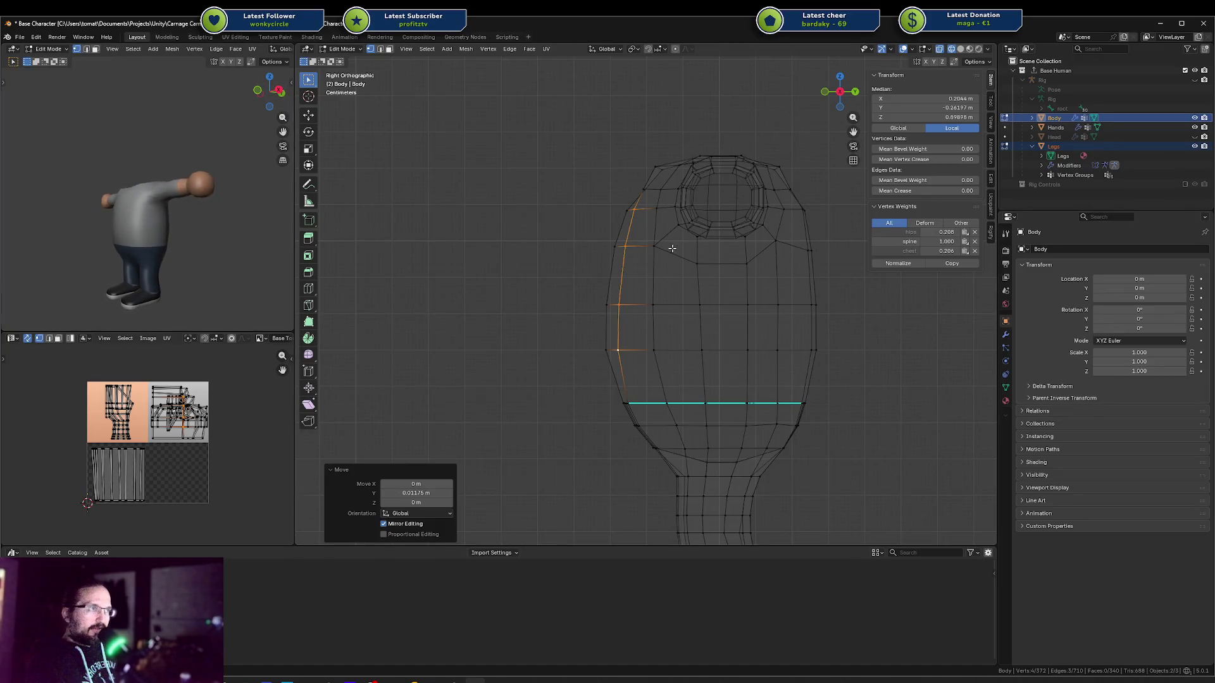
Move the lower left-outline vertices one at a time along Y
{"action": "left_click", "coordinate": [608, 349]}
{"action": "key", "text": "g"}
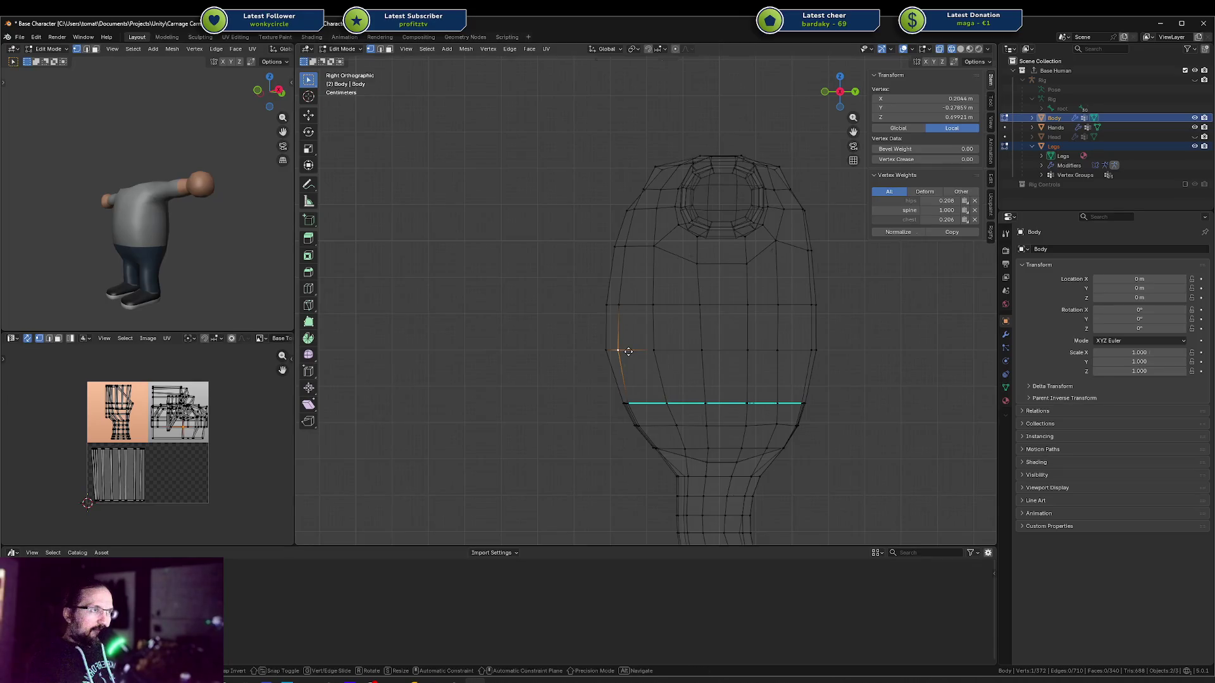
{"action": "key", "text": "y"}
{"action": "left_click", "coordinate": [625, 350]}
{"action": "left_click", "coordinate": [623, 309]}
{"action": "key", "text": "g"}
{"action": "key", "text": "y"}
{"action": "left_click", "coordinate": [619, 308]}
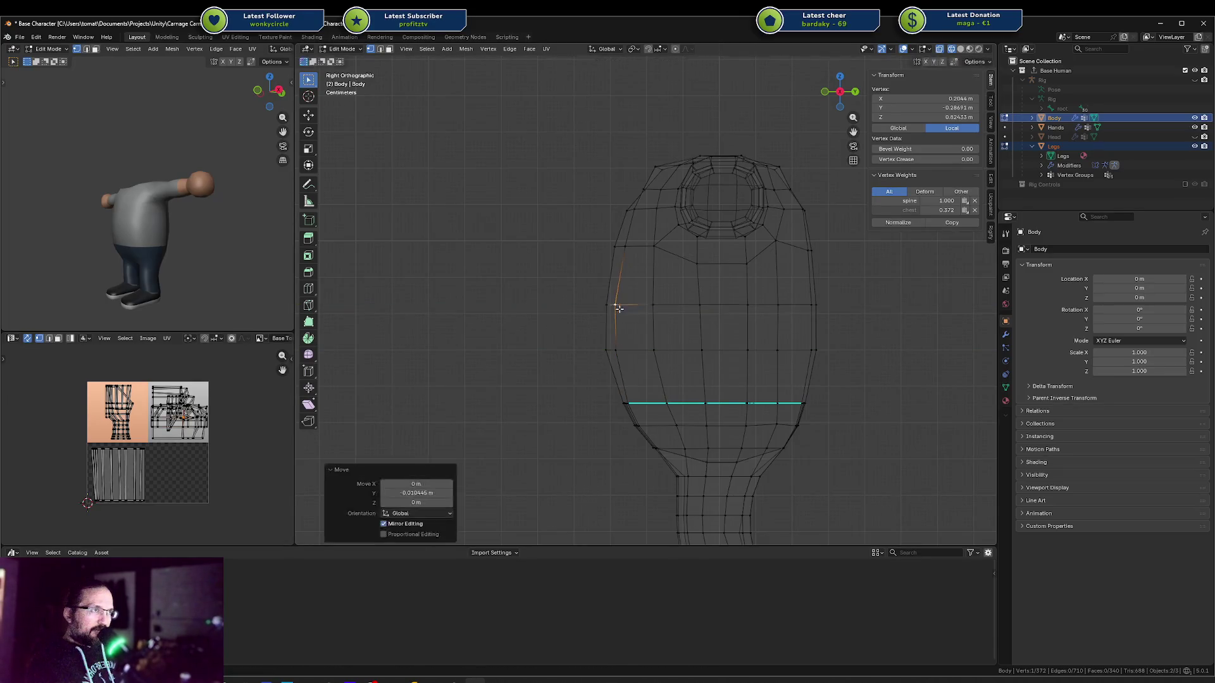
Move the higher outline vertices up to the shoulder along Y, one at a time
{"action": "left_click", "coordinate": [628, 244]}
{"action": "key", "text": "g"}
{"action": "key", "text": "y"}
{"action": "left_click", "coordinate": [629, 244]}
{"action": "left_click", "coordinate": [638, 217]}
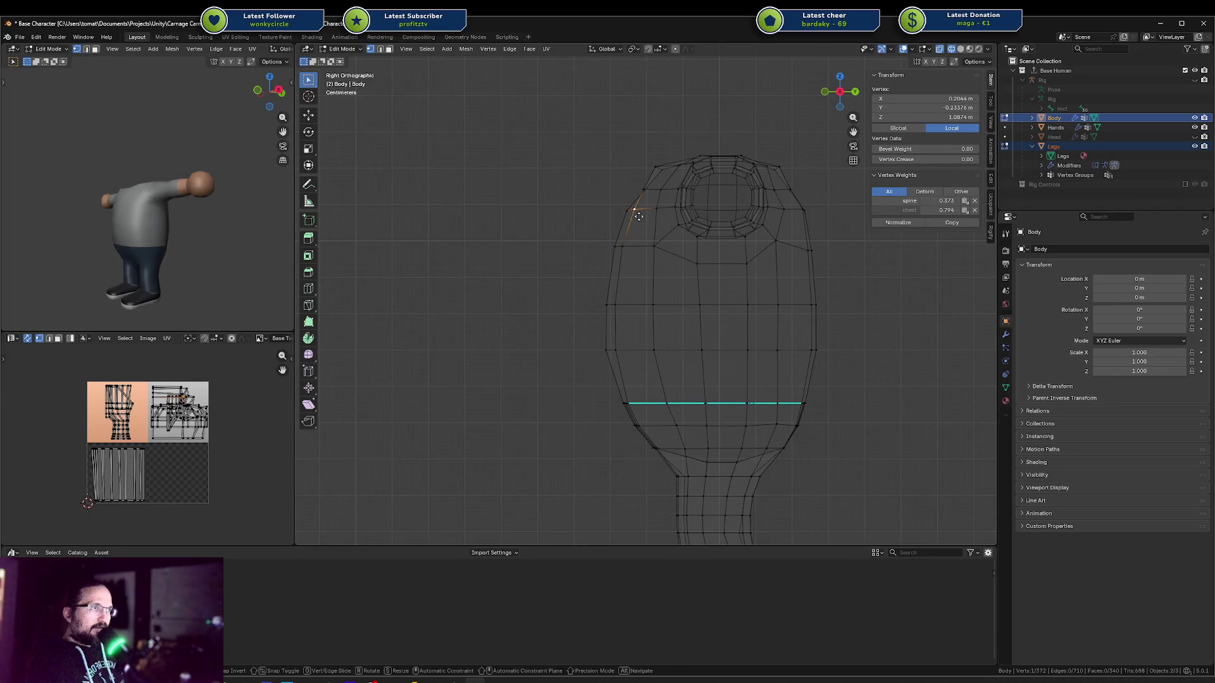
{"action": "key", "text": "g"}
{"action": "key", "text": "y"}
{"action": "left_click", "coordinate": [637, 216]}
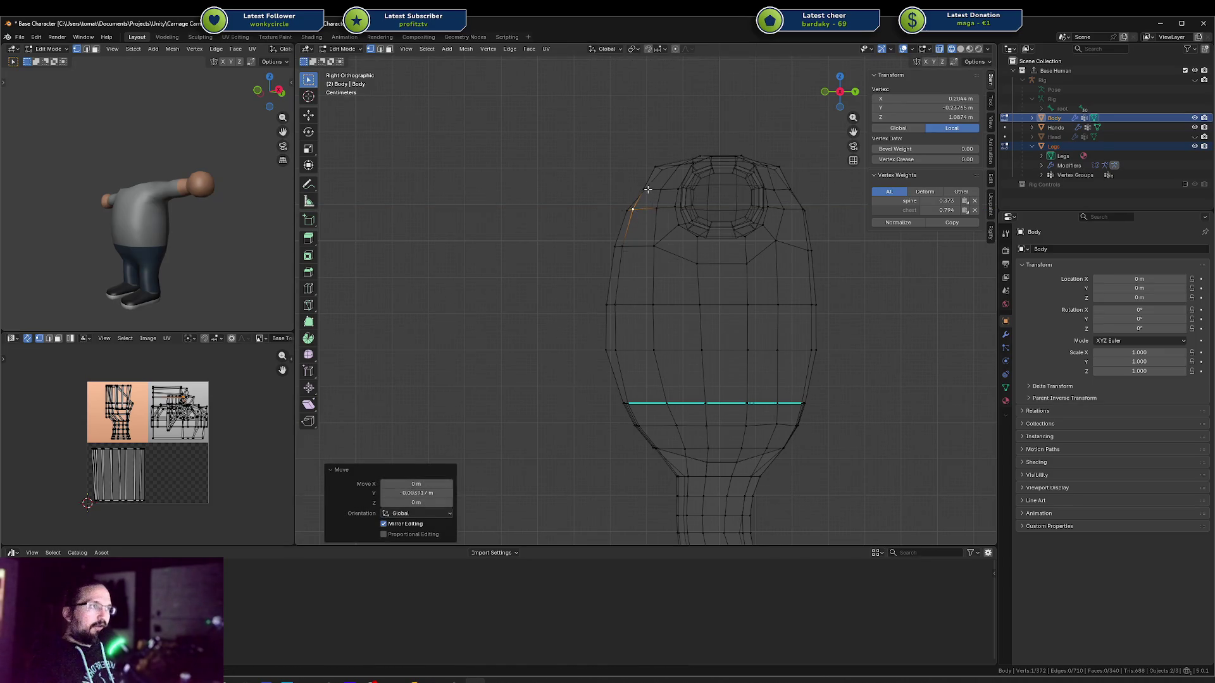
Shift the neck-opening vertex and the topmost shoulder vertex along Y
{"action": "middle_click_drag", "start_coordinate": [648, 189], "coordinate": [700, 198]}
{"action": "left_click", "coordinate": [699, 198]}
{"action": "key", "text": "KP_3"}
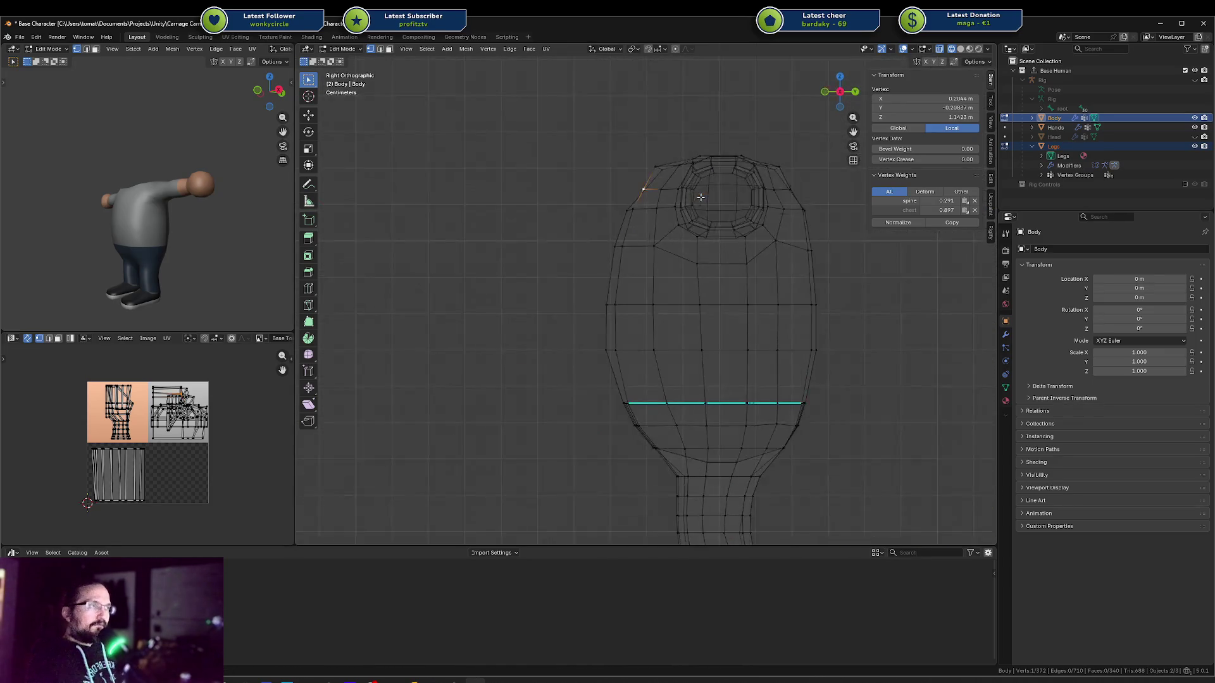
{"action": "key", "text": "g"}
{"action": "key", "text": "y"}
{"action": "left_click", "coordinate": [707, 197]}
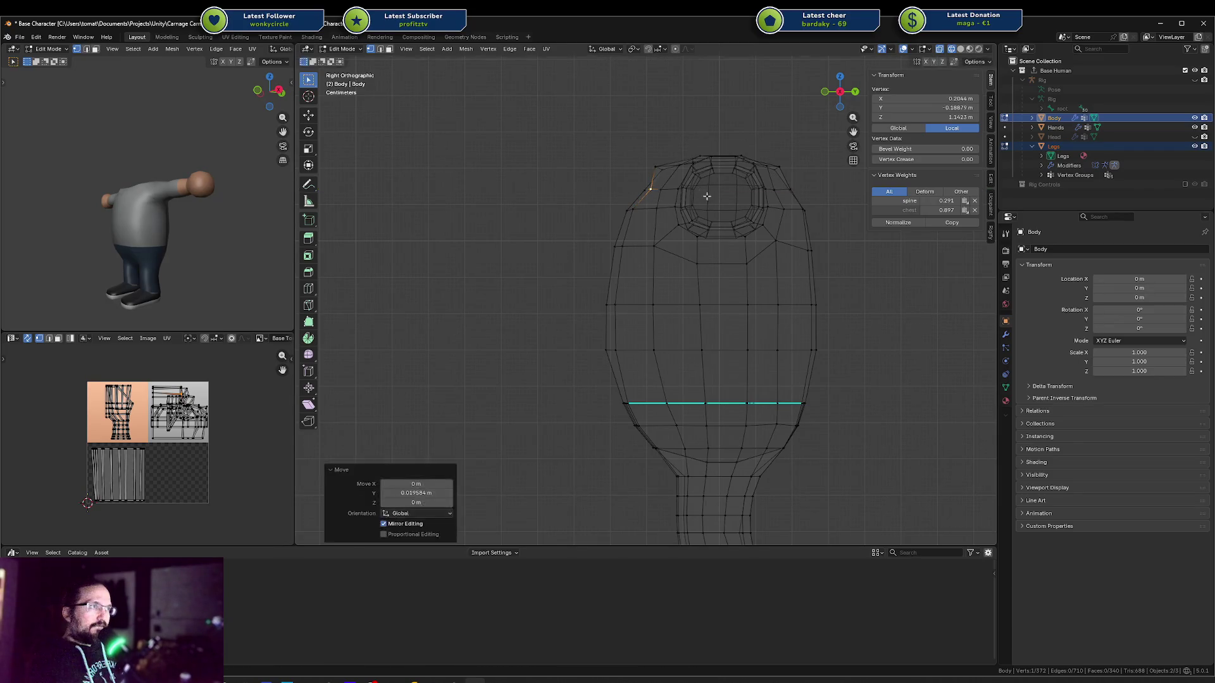
{"action": "left_click", "coordinate": [657, 164]}
{"action": "key", "text": "g"}
{"action": "key", "text": "y"}
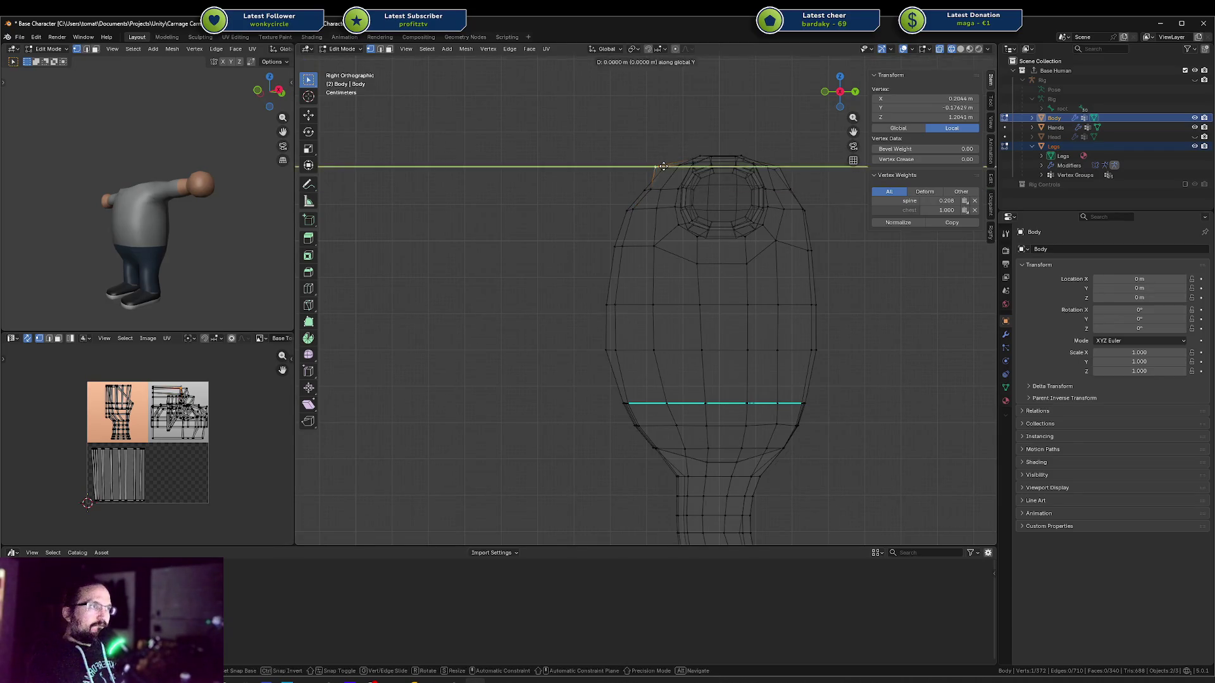
{"action": "left_click", "coordinate": [677, 166]}
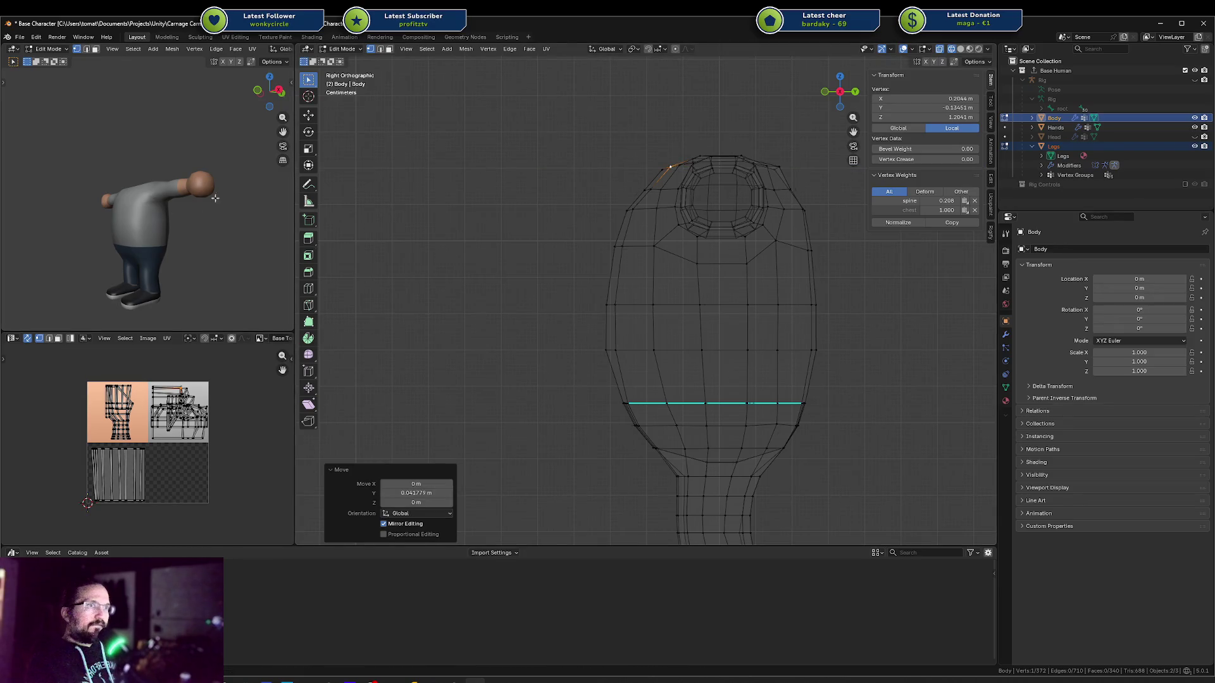
Inspect the torso from an angle and make the Rig visible
{"action": "middle_click_drag", "start_coordinate": [215, 198], "coordinate": [114, 245]}
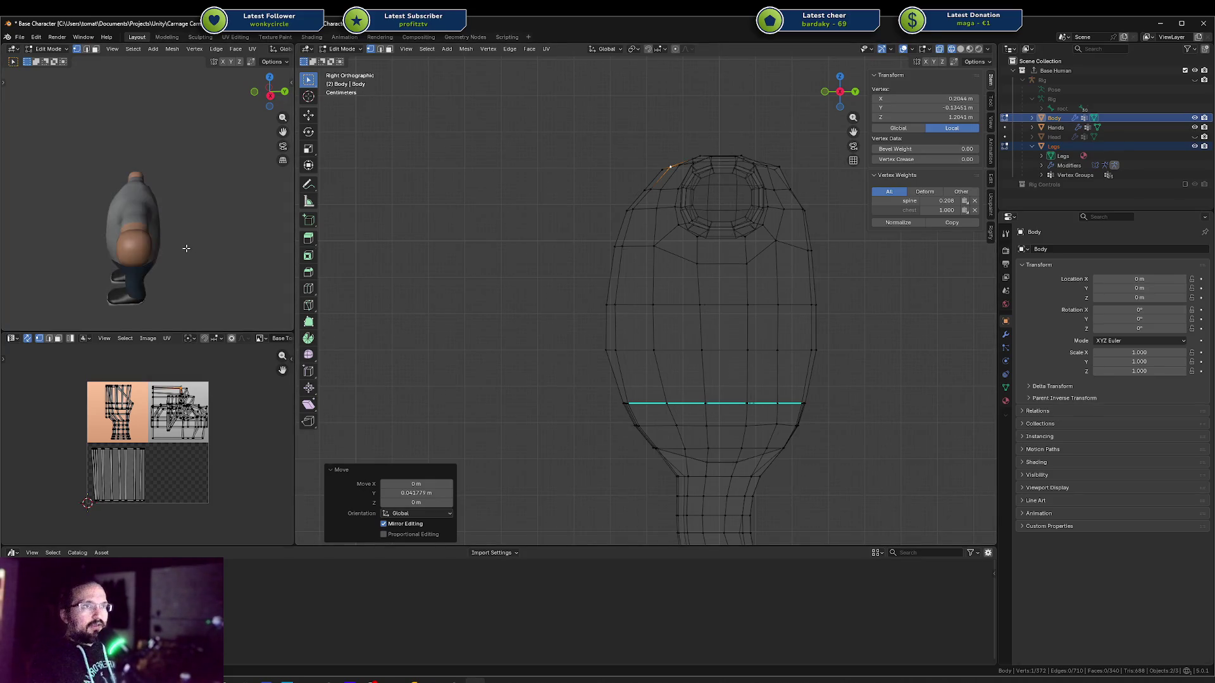
{"action": "mouse_move", "coordinate": [542, 241]}
{"action": "middle_mouse_down"}
{"action": "mouse_move", "coordinate": [730, 330]}
{"action": "mouse_move", "coordinate": [639, 269]}
{"action": "middle_mouse_up"}
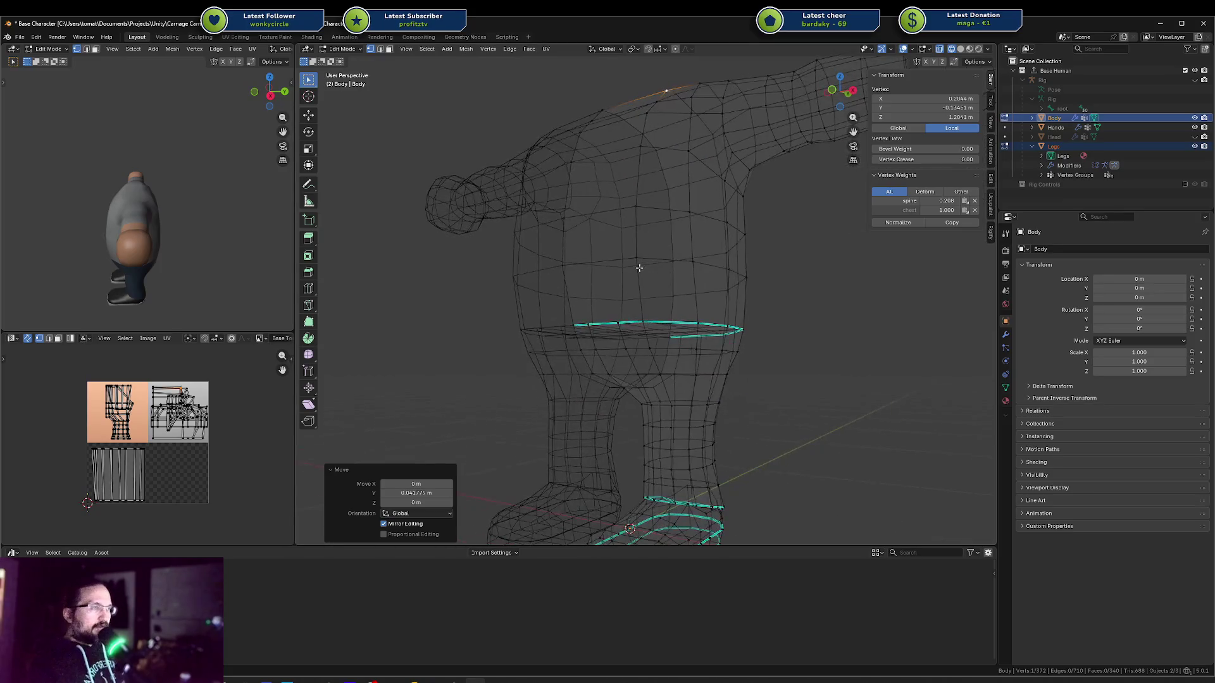
{"action": "left_click", "coordinate": [1194, 79]}
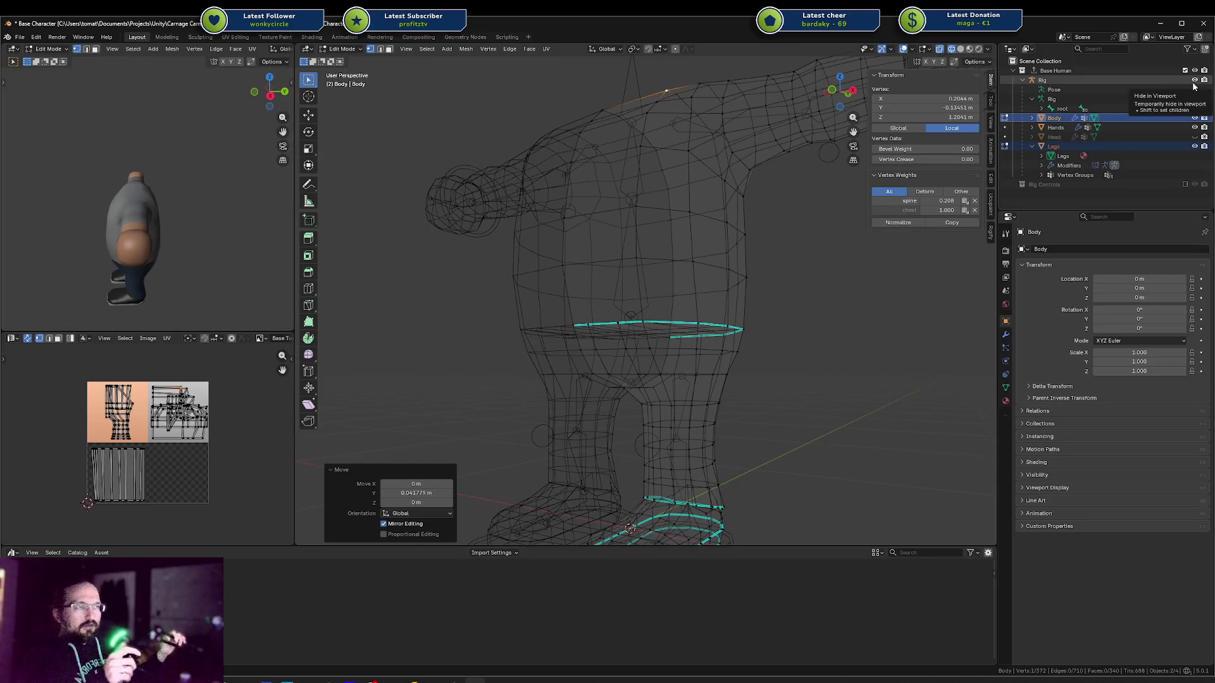
Clear the selection, switch to solid shading, and inspect individual torso and waist vertices
{"action": "left_click", "coordinate": [855, 311]}
{"action": "key", "text": "shift+z"}
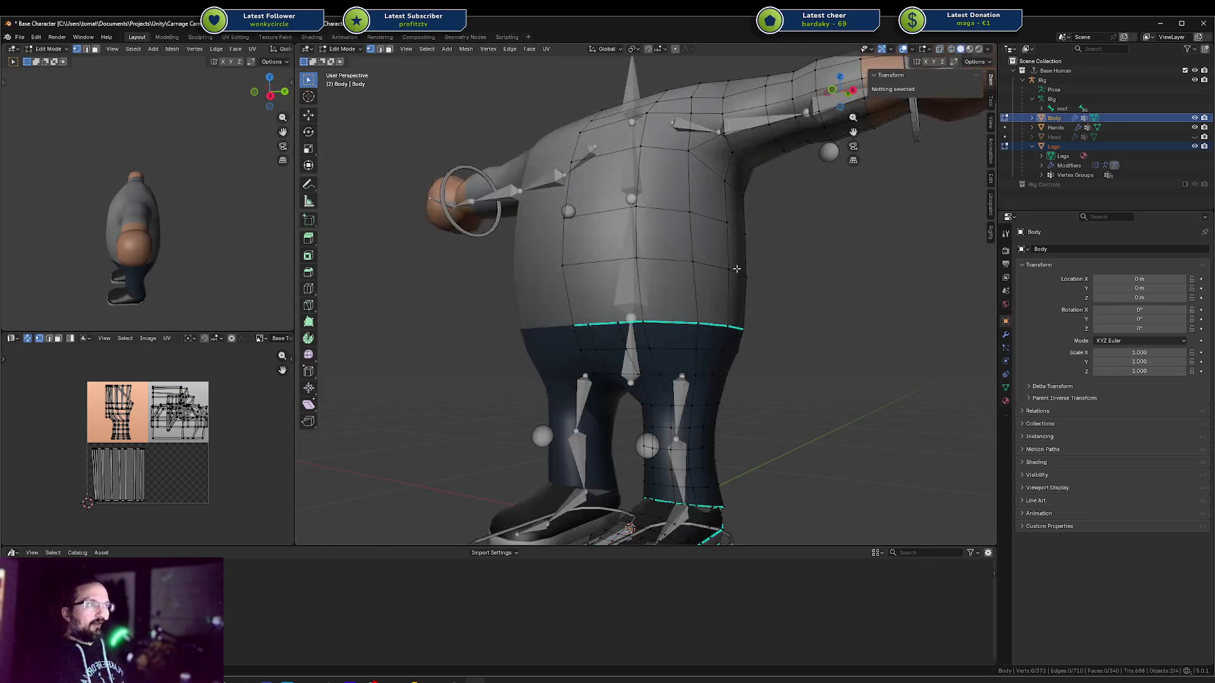
{"action": "scroll", "coordinate": [709, 289], "scroll_direction": "up", "scroll_amount": 4}
{"action": "middle_click_drag", "start_coordinate": [708, 289], "coordinate": [696, 290]}
{"action": "left_click", "coordinate": [658, 290]}
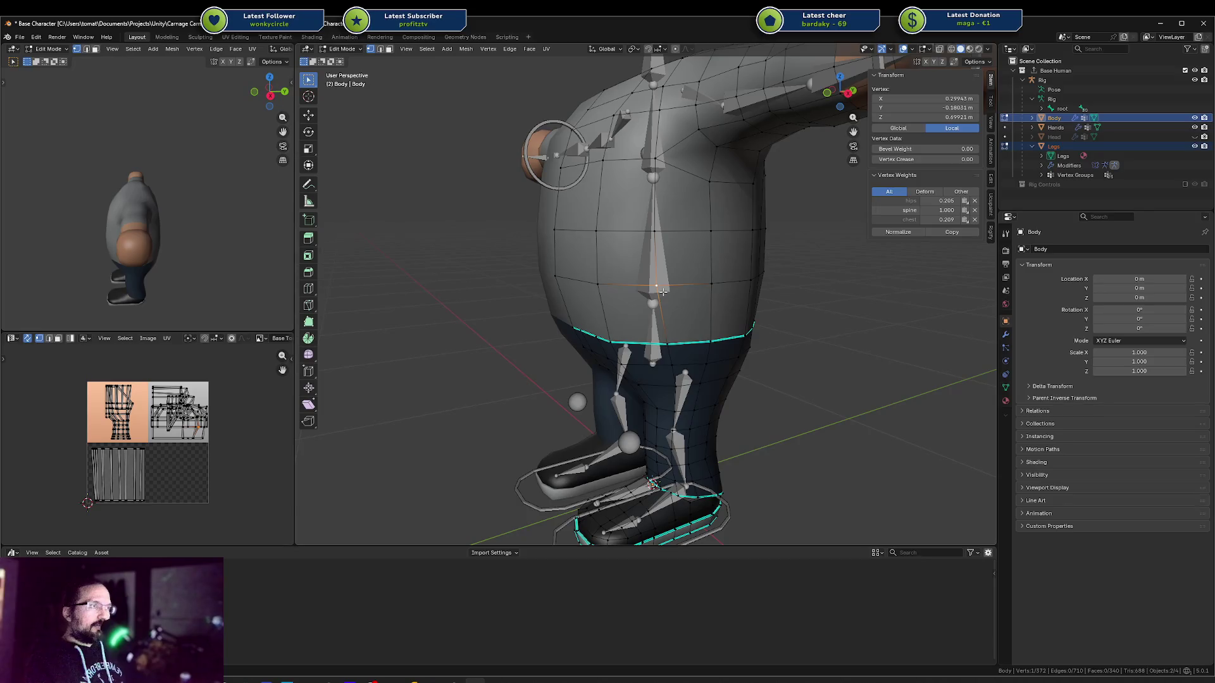
{"action": "key", "text": "KP_3"}
{"action": "left_click", "coordinate": [680, 316]}
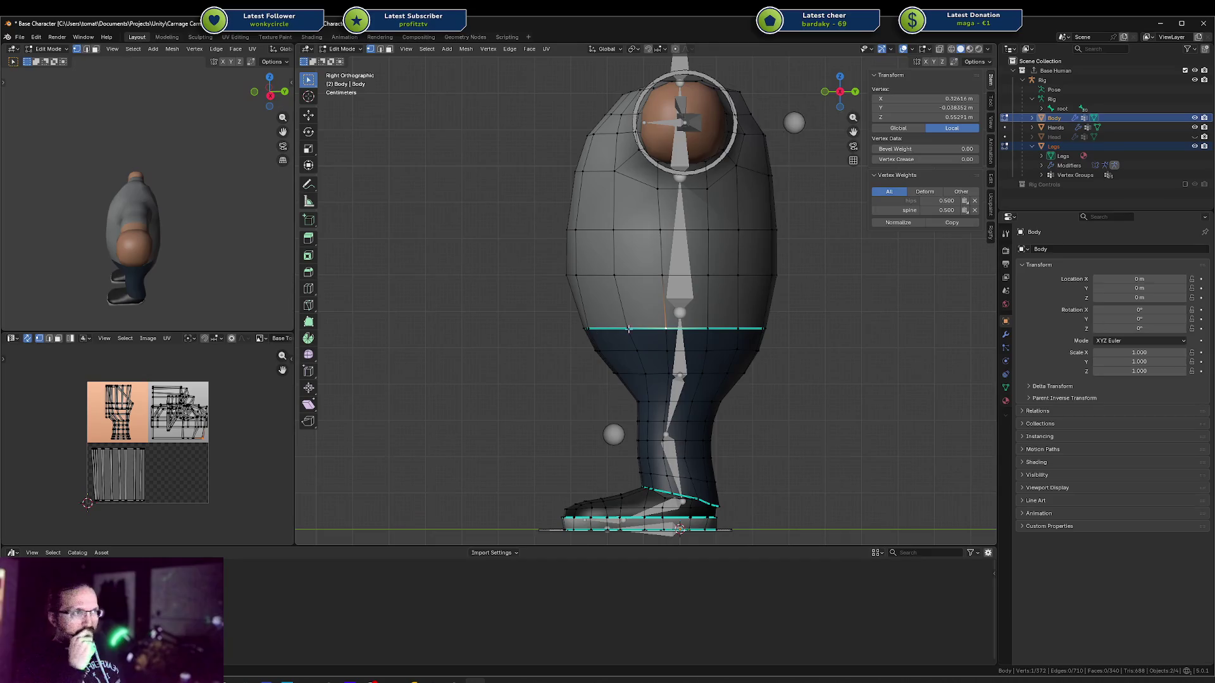
Box-select the front waist and upper chest vertices, then compare Body and Legs waist vertices
{"action": "left_click_drag", "start_coordinate": [474, 318], "coordinate": [791, 327]}
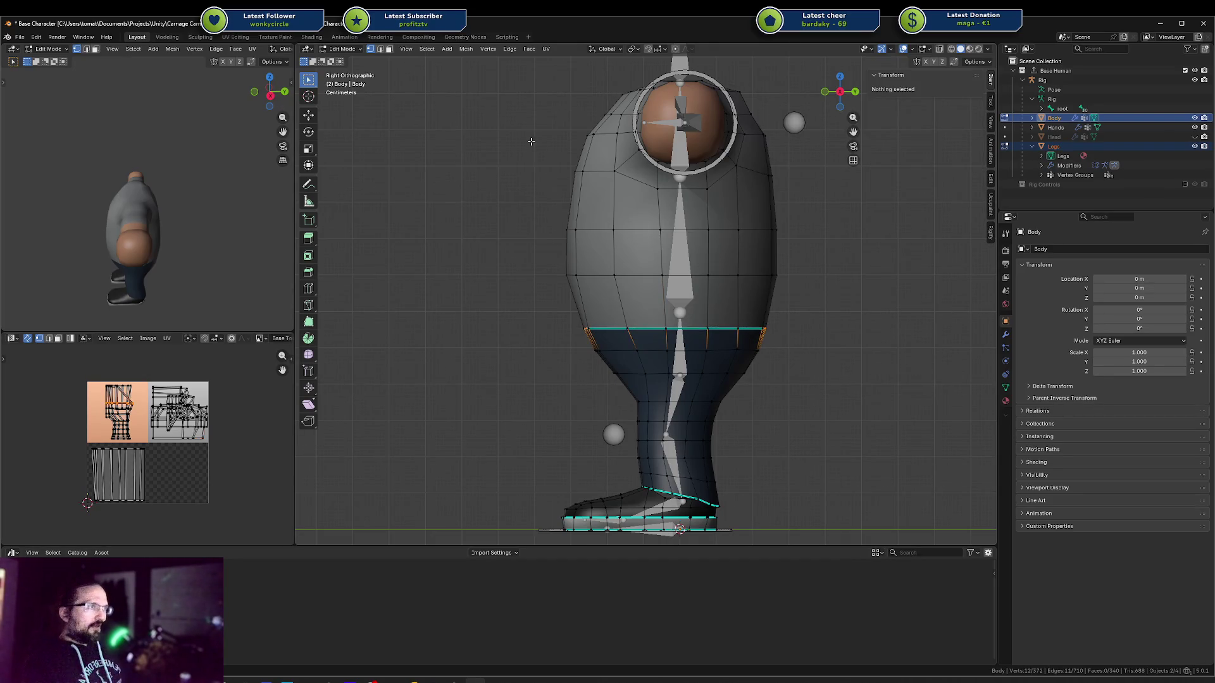
{"action": "left_click_drag", "start_coordinate": [540, 146], "coordinate": [857, 218]}
{"action": "mouse_move", "coordinate": [662, 194]}
{"action": "middle_mouse_down", "text": "shift"}
{"action": "mouse_move", "coordinate": [706, 277]}
{"action": "mouse_move", "coordinate": [730, 187]}
{"action": "mouse_move", "coordinate": [696, 205]}
{"action": "middle_mouse_up", "text": "shift"}
{"action": "left_click", "coordinate": [714, 315]}
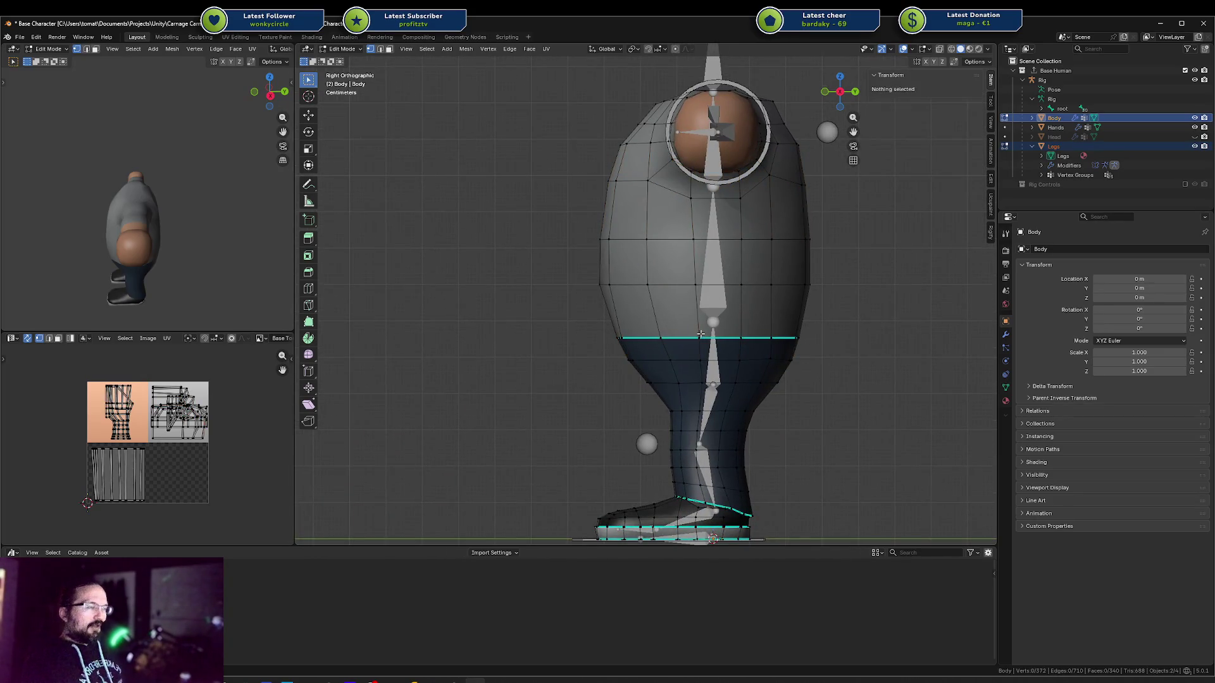
{"action": "left_click", "coordinate": [701, 333]}
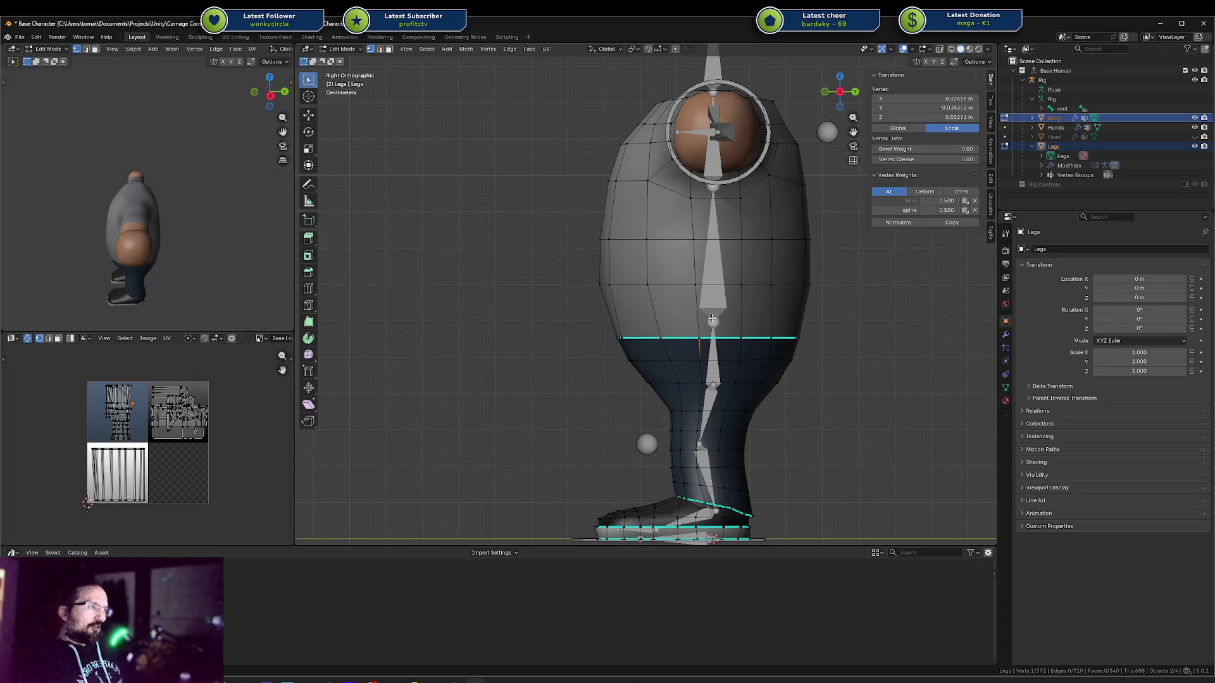
Select the Body's waist edge loop in see-through display, then restore solid shading
{"action": "left_click", "coordinate": [713, 321]}
{"action": "mouse_move", "coordinate": [596, 330]}
{"action": "left_mouse_down"}
{"action": "mouse_move", "coordinate": [676, 349]}
{"action": "mouse_move", "coordinate": [850, 349]}
{"action": "left_mouse_up"}
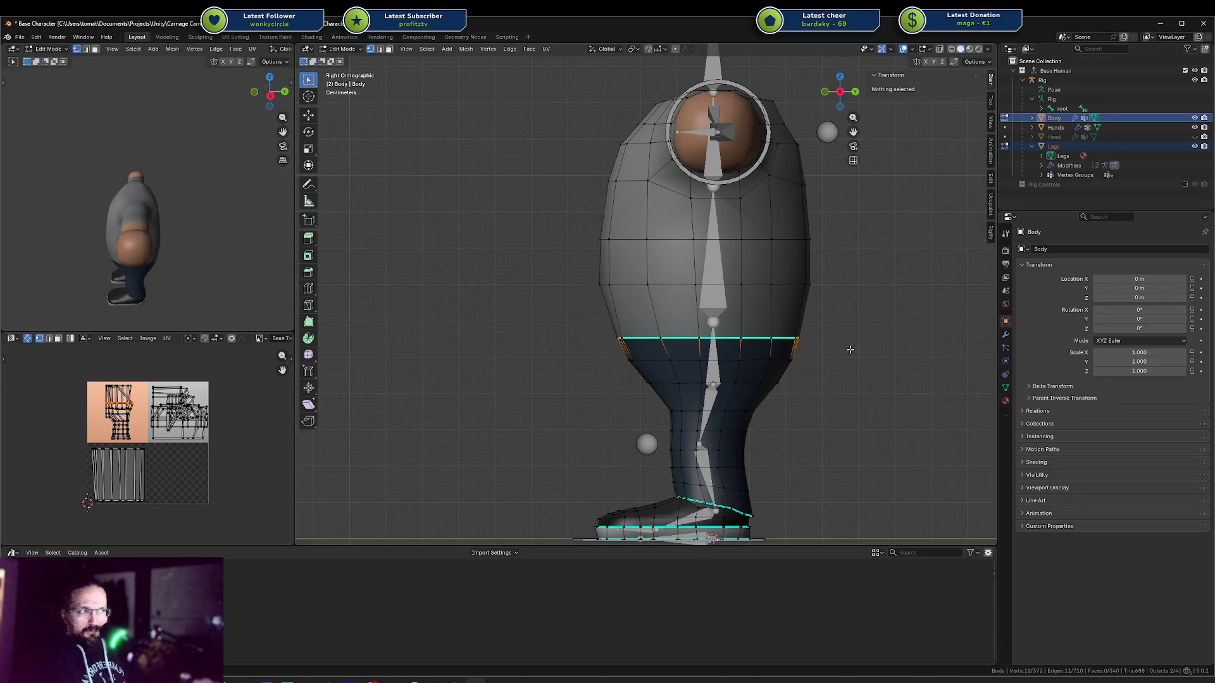
{"action": "key", "text": "shift+z"}
{"action": "key", "text": "alt+a"}
{"action": "left_click_drag", "start_coordinate": [599, 330], "coordinate": [841, 351]}
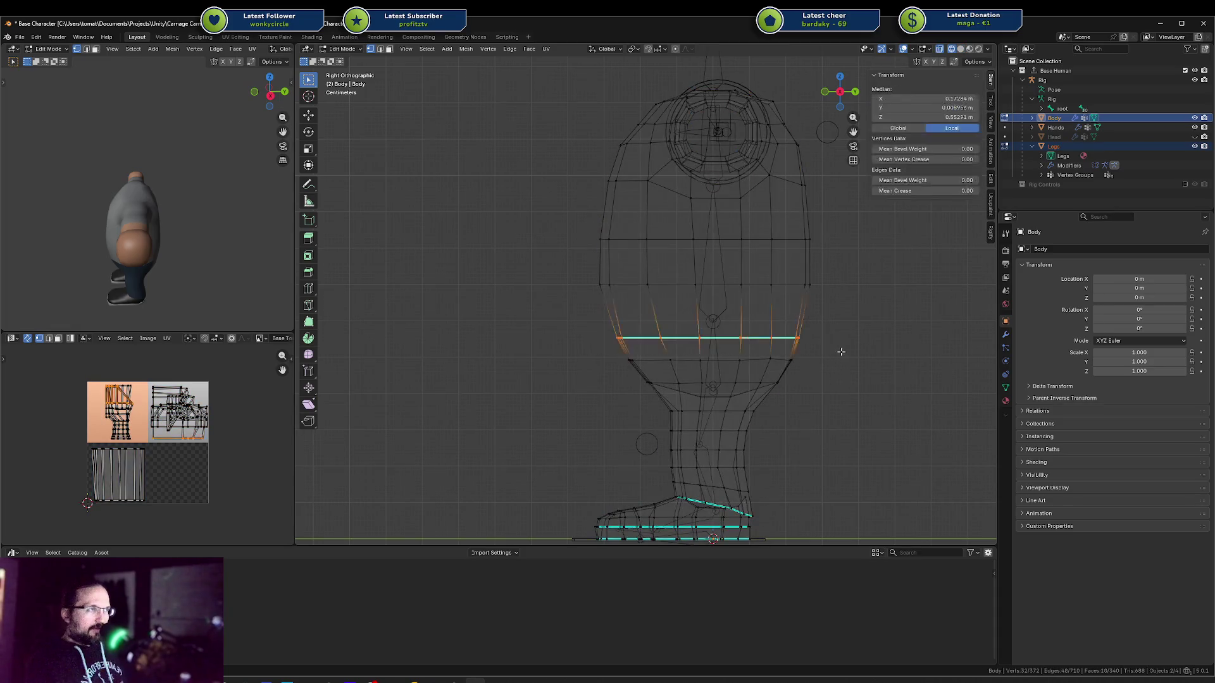
{"action": "key", "text": "shift+z"}
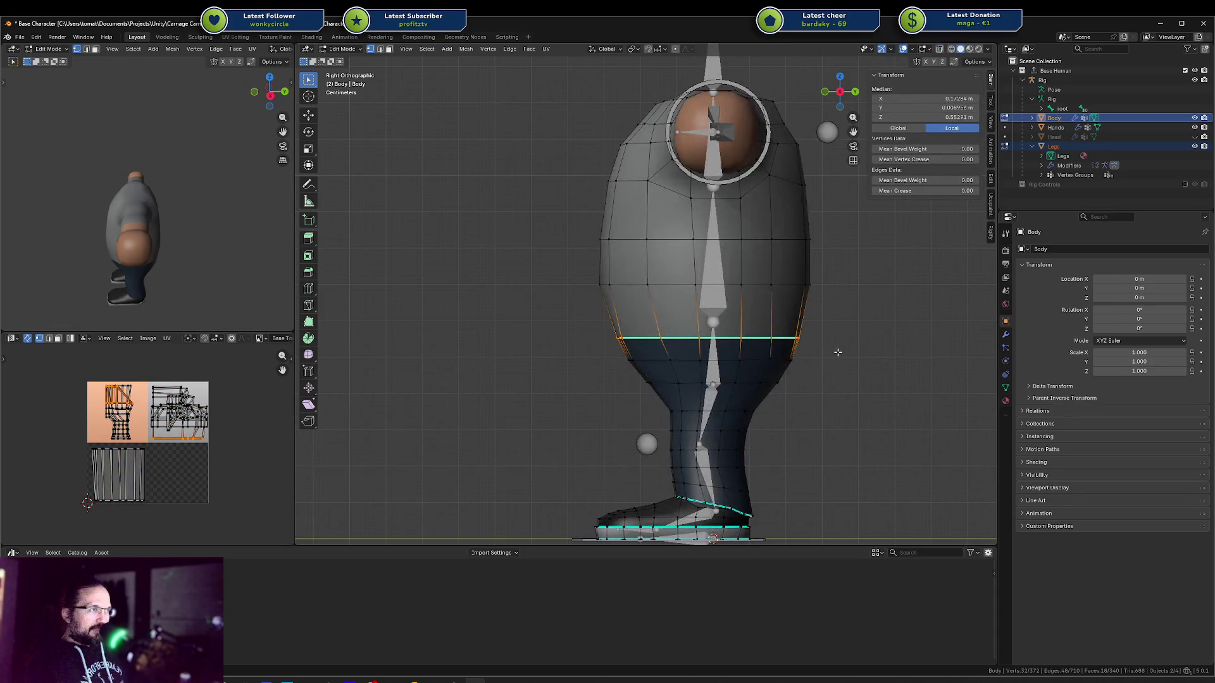
Return to Object Mode and test-move the Legs, cancelling so they stay in place
{"action": "key", "text": "Tab"}
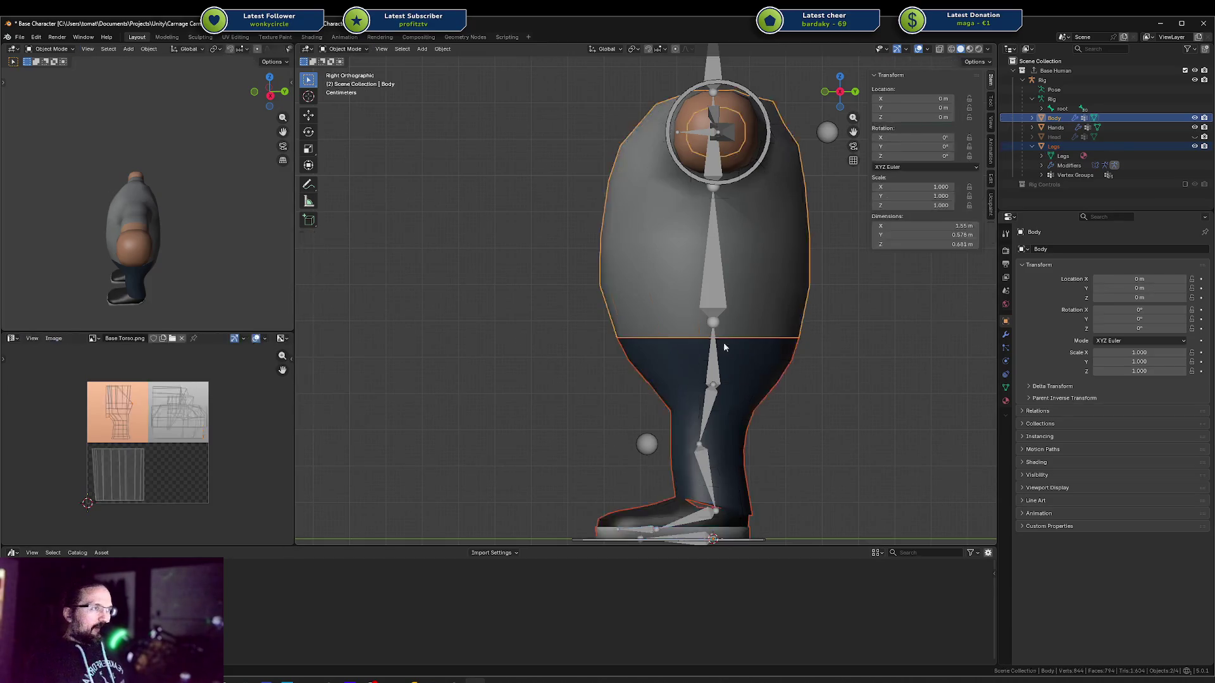
{"action": "left_click", "coordinate": [724, 343]}
{"action": "key", "text": "g"}
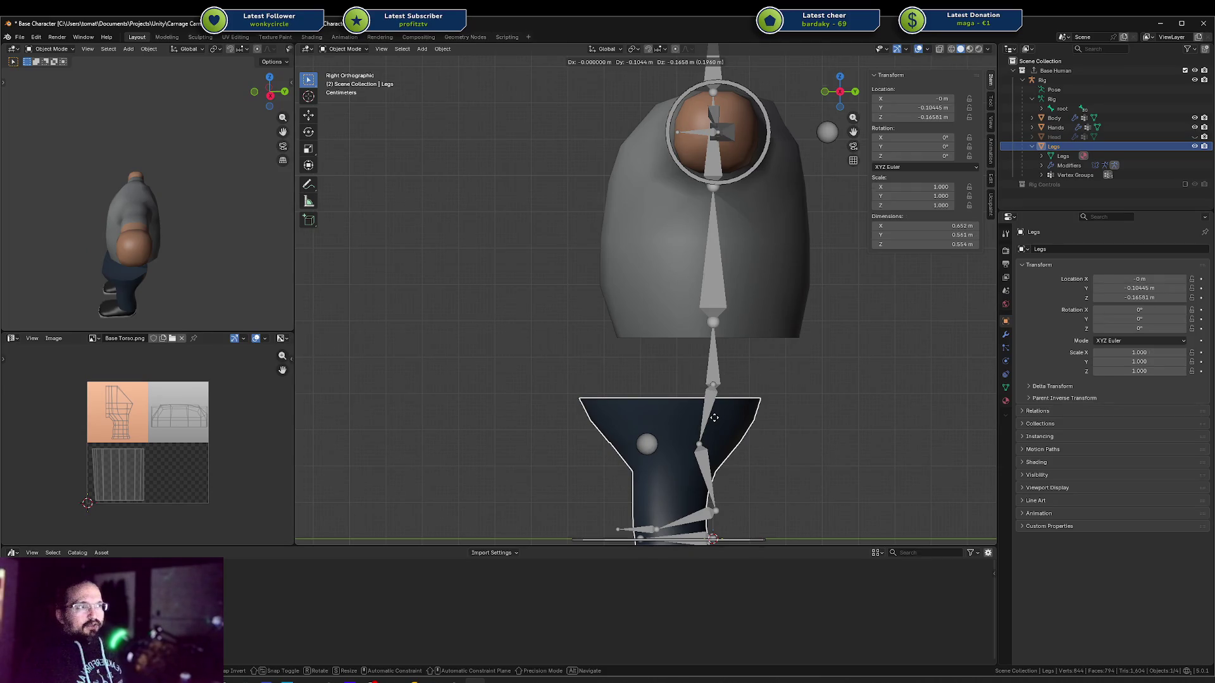
{"action": "key", "text": "Escape"}
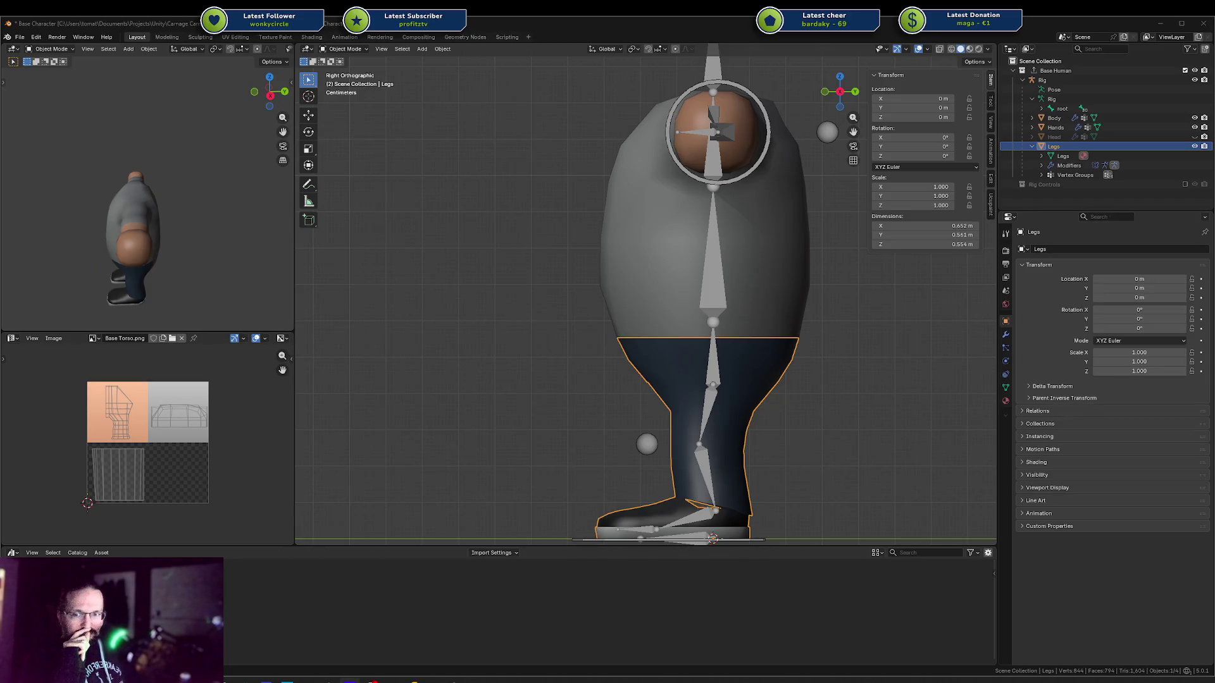
Inspect the Body, Legs and rig in see-through display, then return to the solid right side view
{"action": "left_click", "coordinate": [790, 330]}
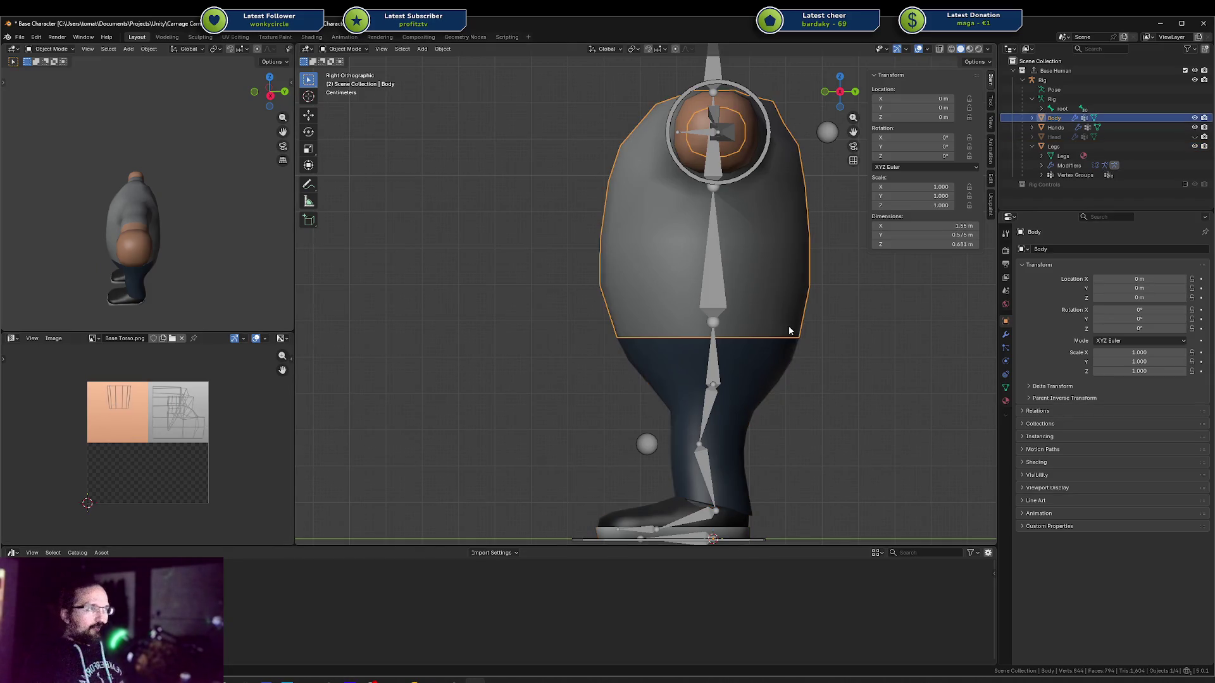
{"action": "left_click", "coordinate": [757, 352], "text": "shift"}
{"action": "key", "text": "shift+z"}
{"action": "key", "text": "shift+z"}
{"action": "key", "text": "shift+z"}
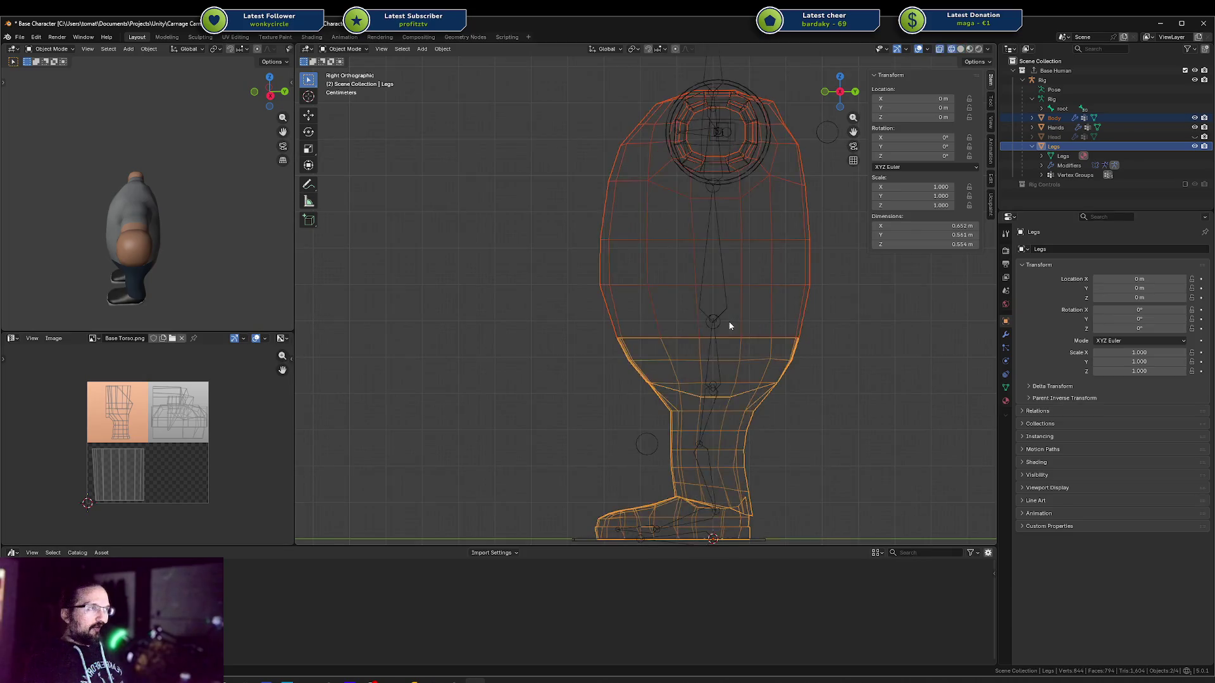
{"action": "left_click", "coordinate": [712, 323]}
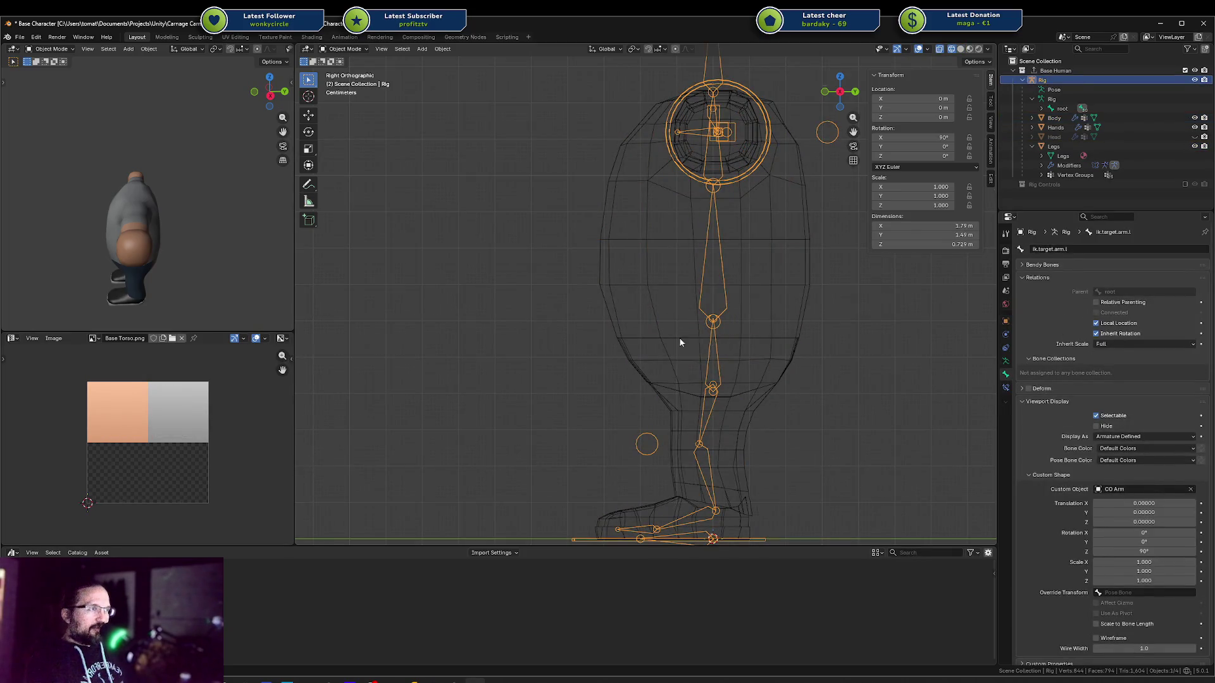
{"action": "left_click_drag", "start_coordinate": [602, 333], "coordinate": [815, 350]}
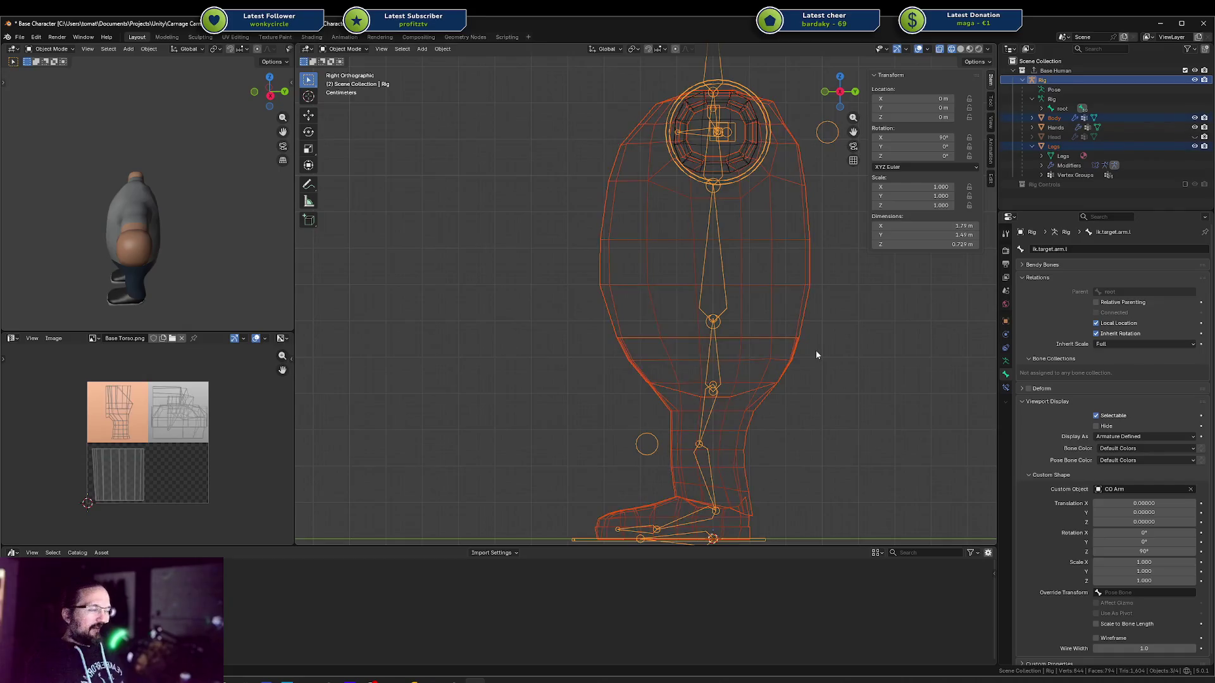
{"action": "key", "text": "alt+a"}
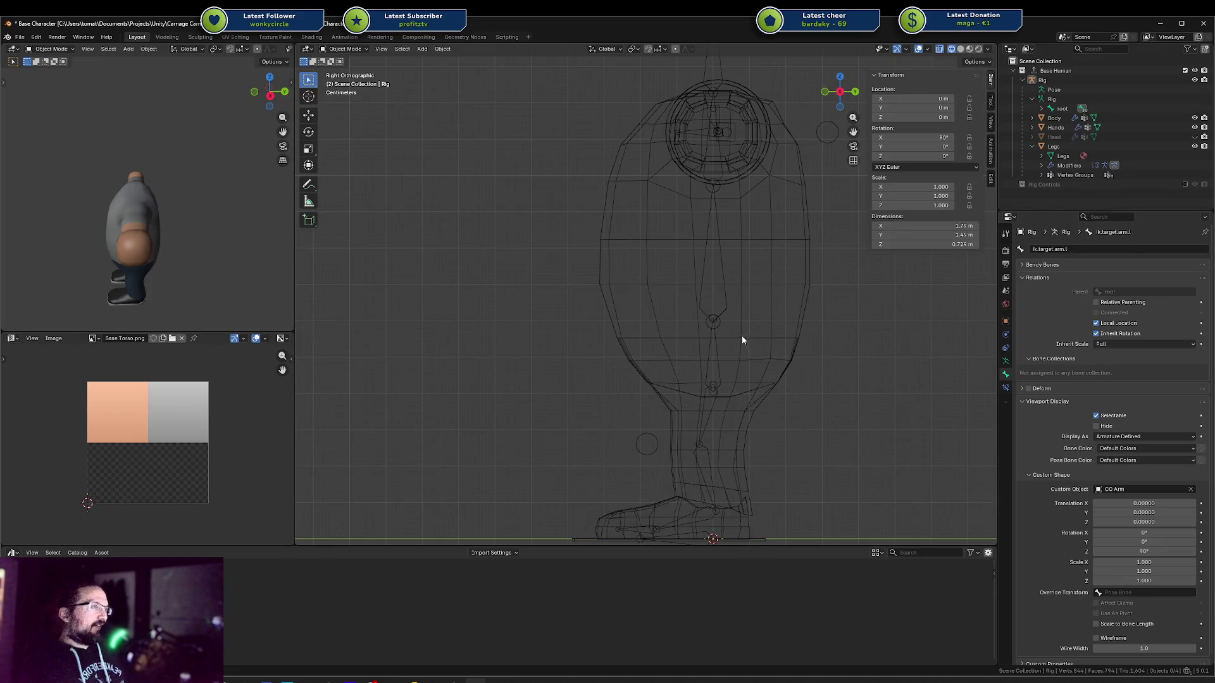
{"action": "mouse_move", "coordinate": [742, 335]}
{"action": "middle_mouse_down"}
{"action": "mouse_move", "coordinate": [781, 339]}
{"action": "mouse_move", "coordinate": [727, 334]}
{"action": "mouse_move", "coordinate": [803, 317]}
{"action": "mouse_move", "coordinate": [750, 317]}
{"action": "middle_mouse_up"}
{"action": "key", "text": "shift+z"}
{"action": "key", "text": "KP_3"}
{"action": "scroll", "coordinate": [803, 318], "scroll_direction": "down", "scroll_amount": 3}
Save the character file and unhide the Head object
{"action": "key", "text": "ctrl+s"}
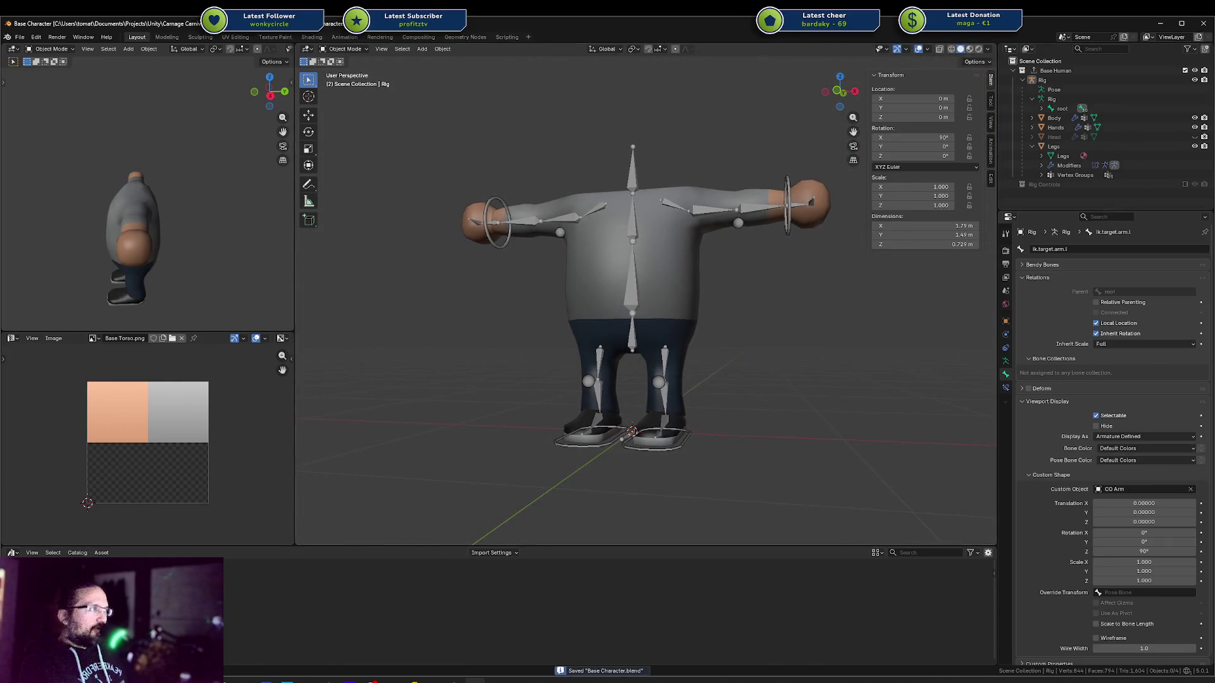
{"action": "left_click", "coordinate": [1194, 137]}
{"action": "middle_click_drag", "start_coordinate": [634, 222], "coordinate": [624, 273], "text": "shift"}
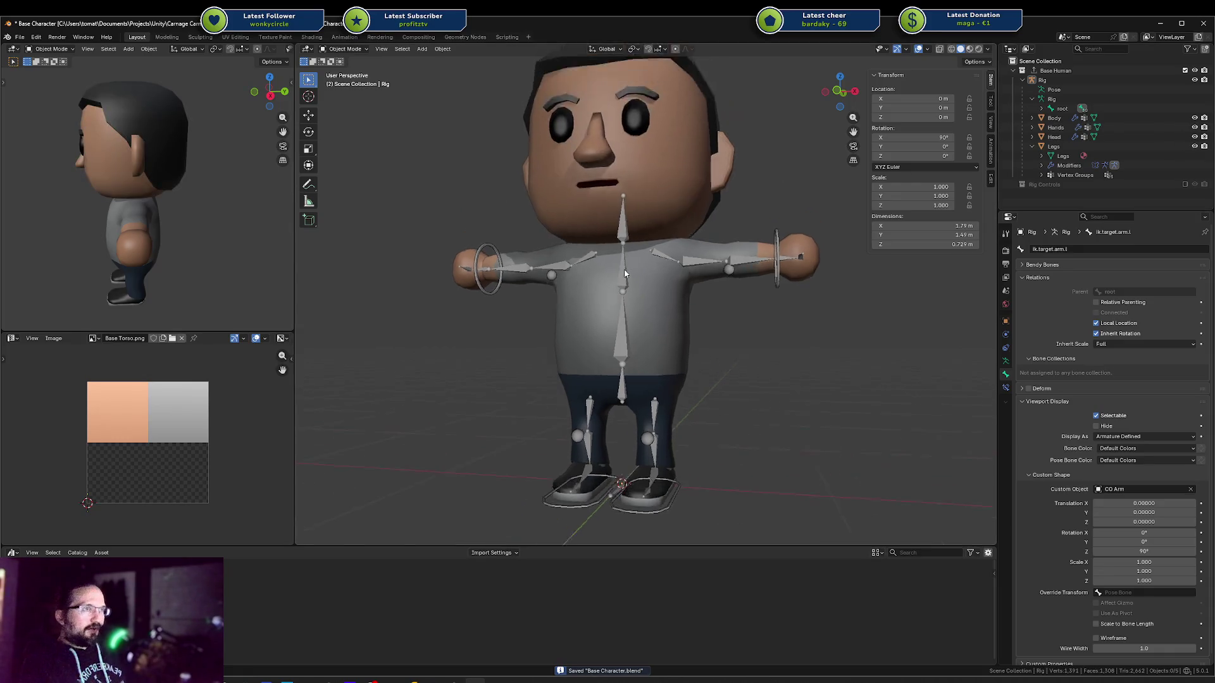
Test-move the Hands and Body objects, cancelling each move
{"action": "left_click", "coordinate": [800, 256]}
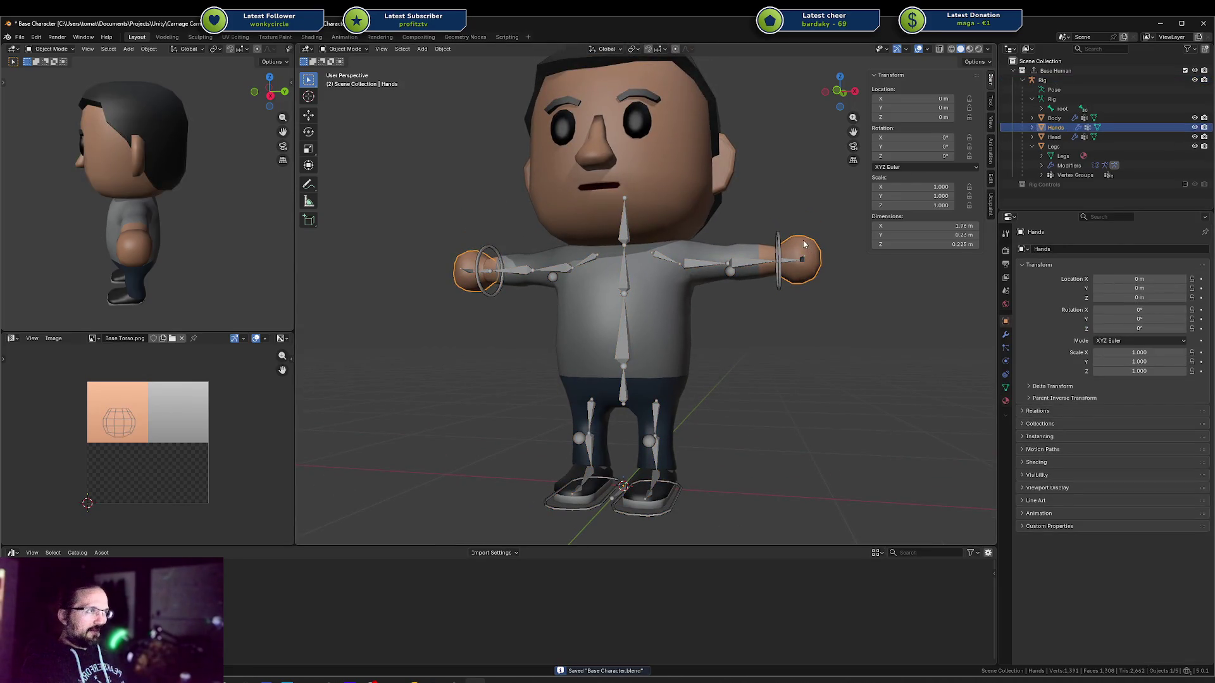
{"action": "key", "text": "g"}
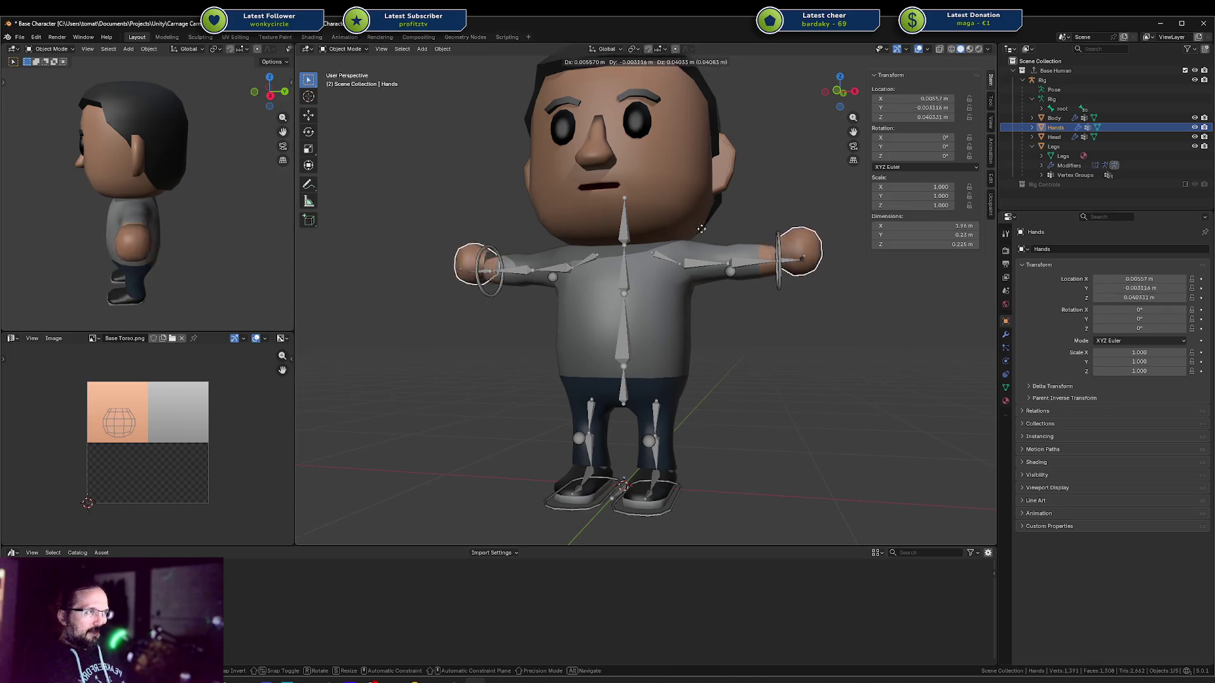
{"action": "key", "text": "Escape"}
{"action": "left_click", "coordinate": [670, 253]}
{"action": "key", "text": "g"}
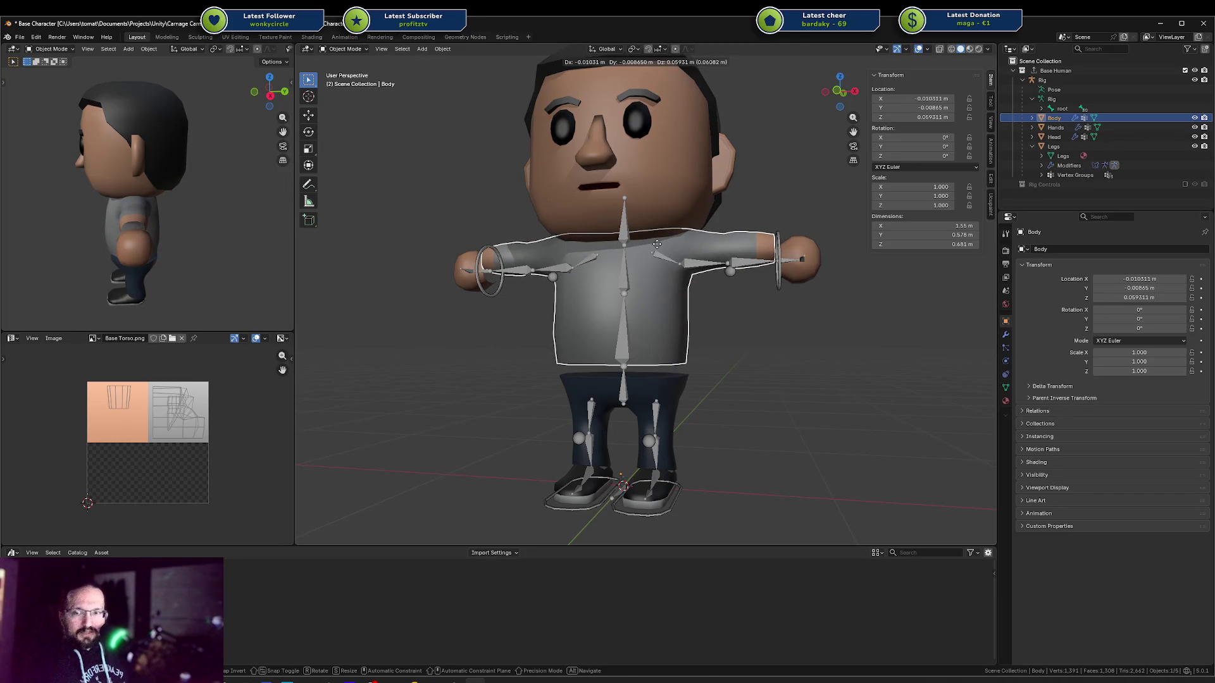
{"action": "key", "text": "Escape"}
{"action": "left_click", "coordinate": [802, 258]}
{"action": "key", "text": "g"}
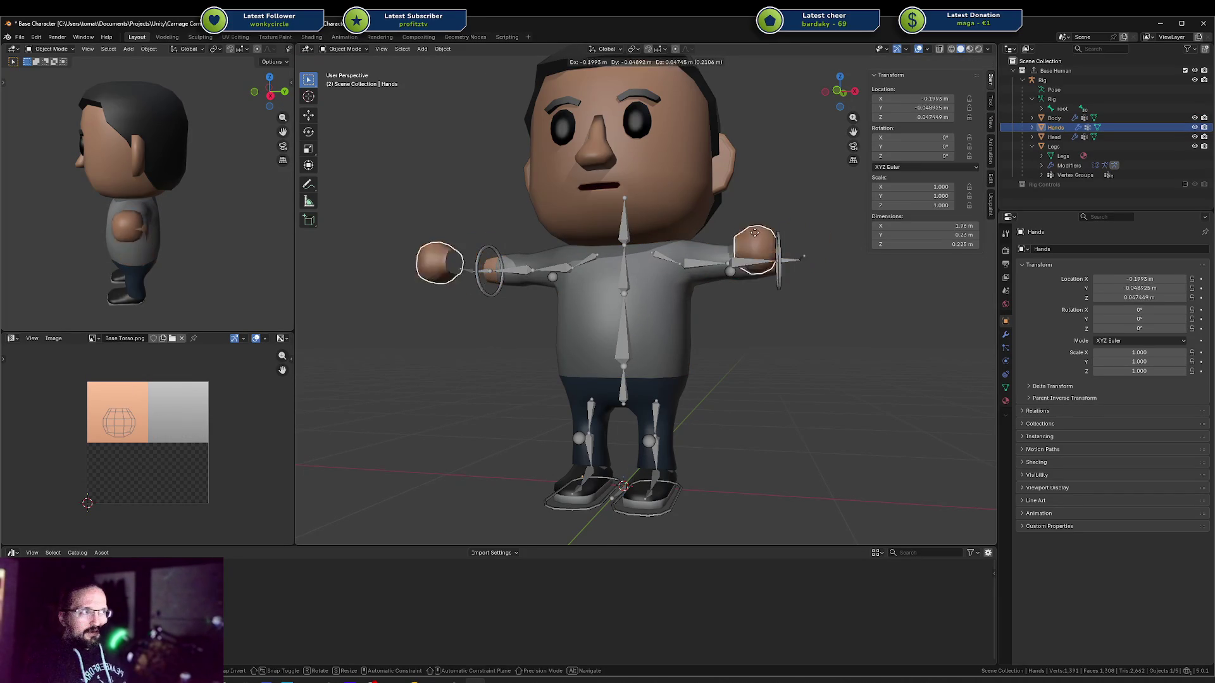
{"action": "key", "text": "Escape"}
Select the Head, then test-move the Legs and cancel
{"action": "left_click", "coordinate": [681, 136]}
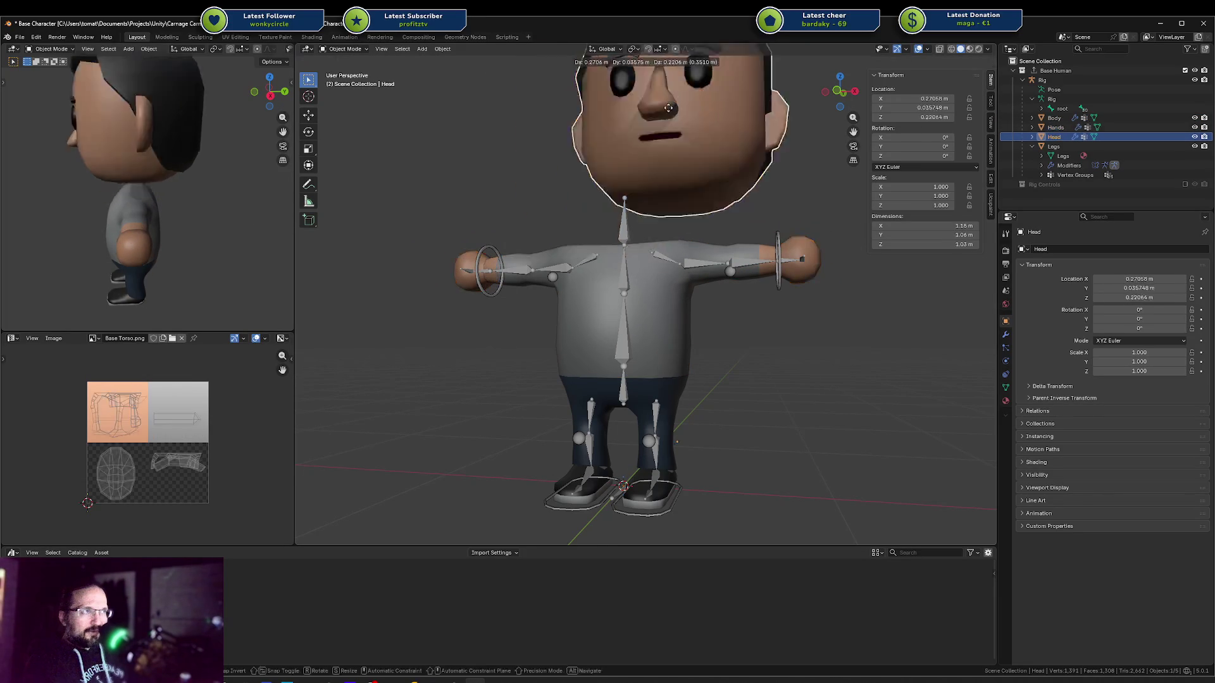
{"action": "left_click", "coordinate": [673, 428]}
{"action": "key", "text": "g"}
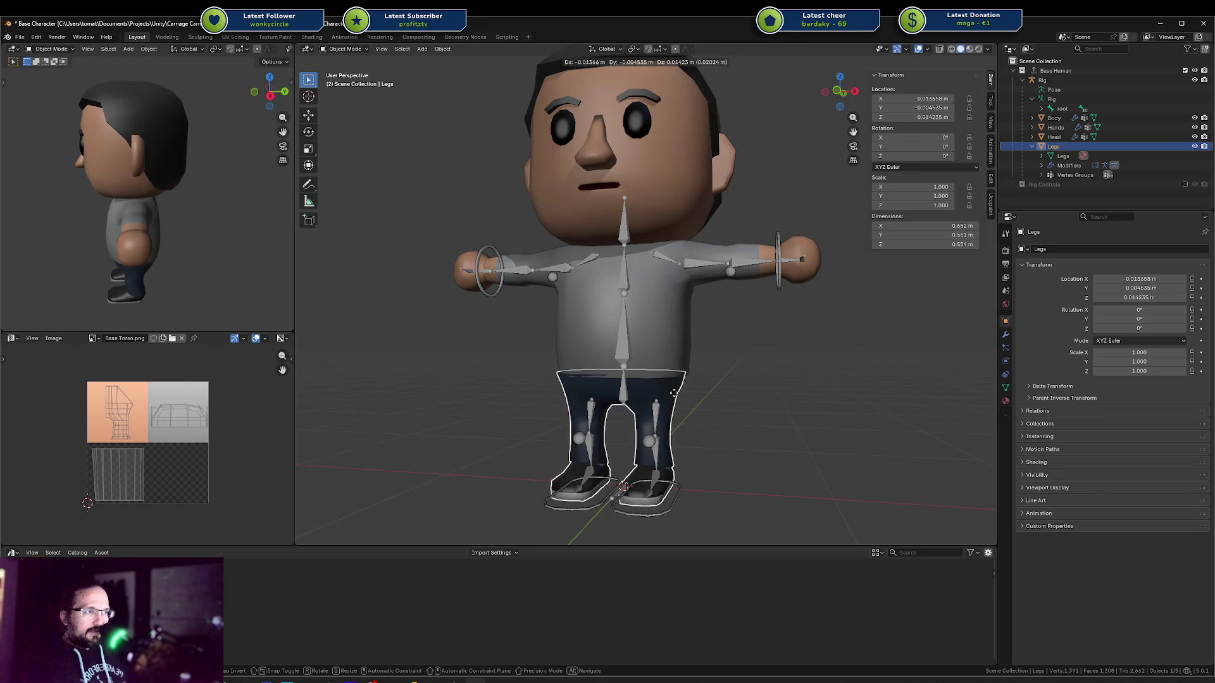
{"action": "key", "text": "Escape"}
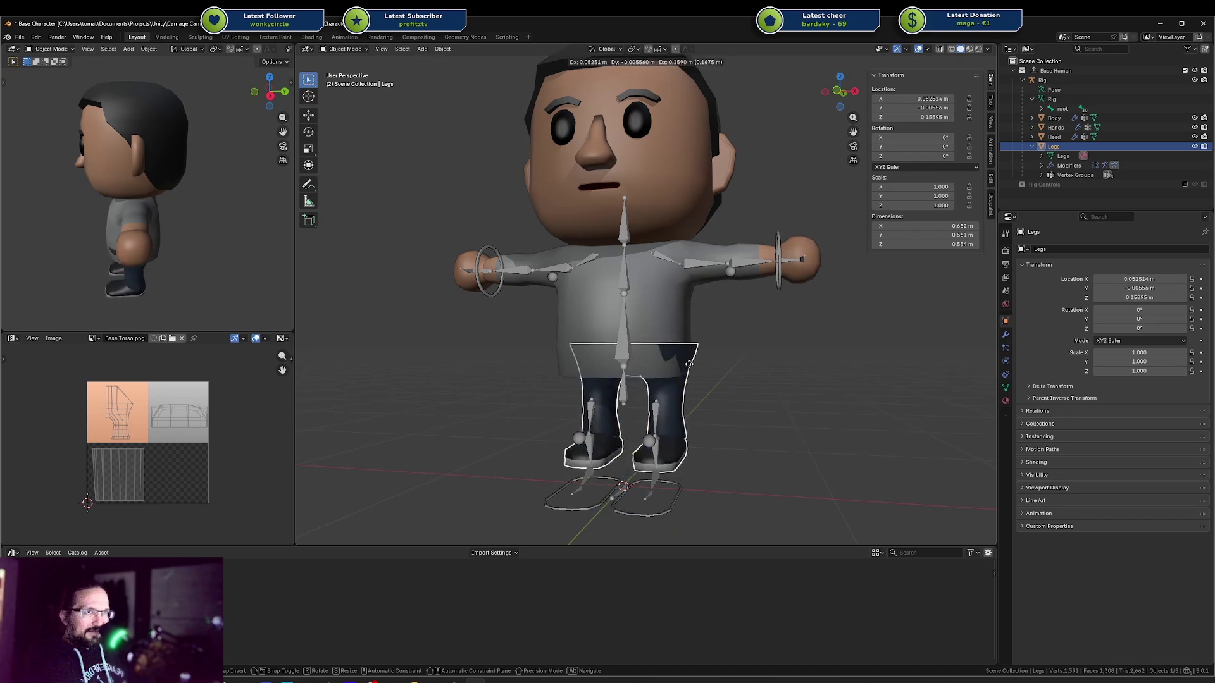
In the Legs mesh, select the connected shoe geometry and separate it into its own object
{"action": "key", "text": "Tab"}
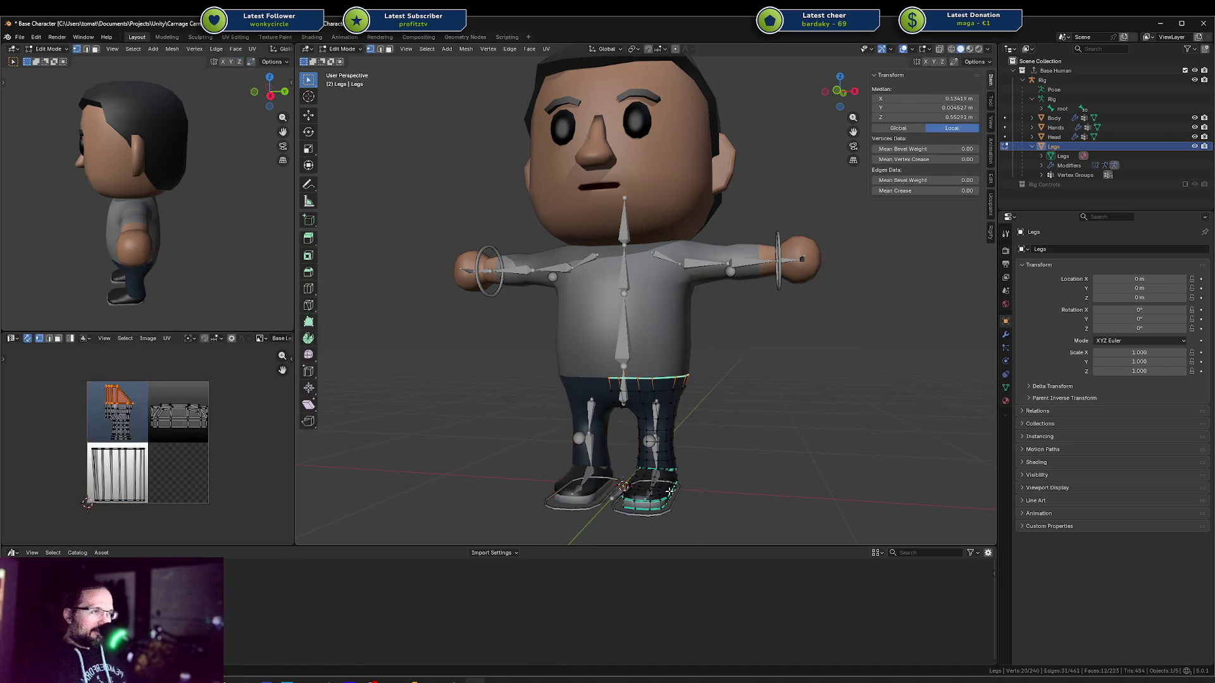
{"action": "key", "text": "l"}
{"action": "middle_click_drag", "start_coordinate": [669, 491], "coordinate": [614, 475]}
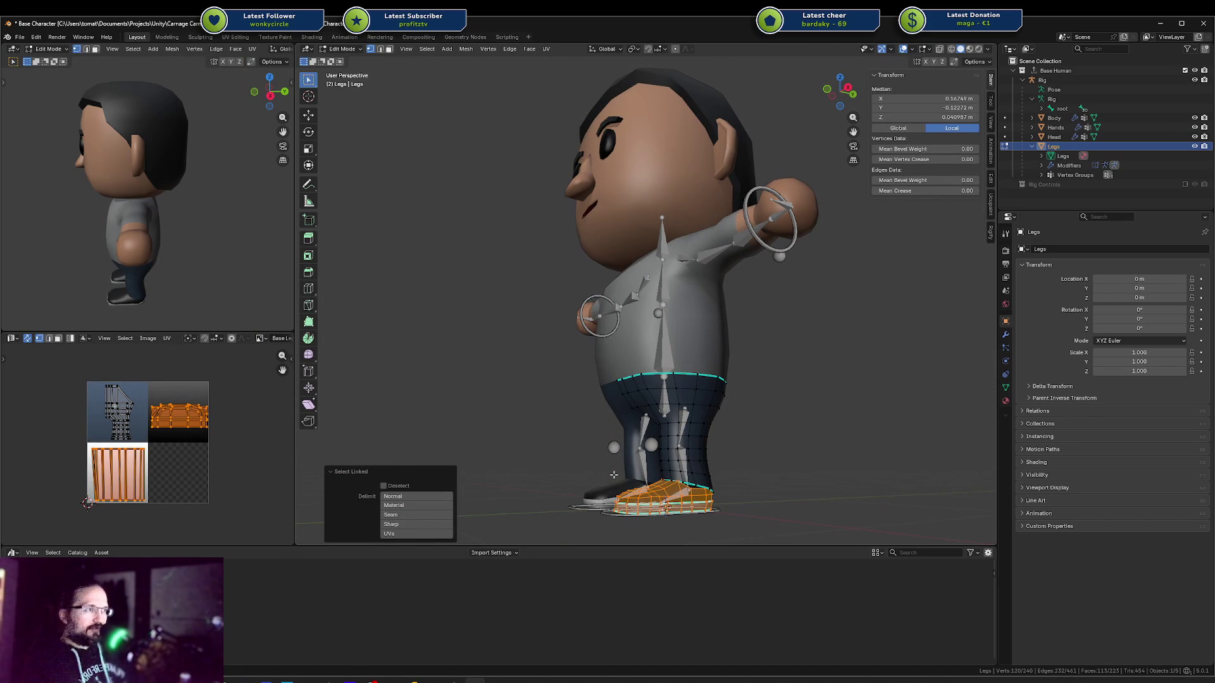
{"action": "key", "text": "p"}
{"action": "left_click", "coordinate": [614, 475]}
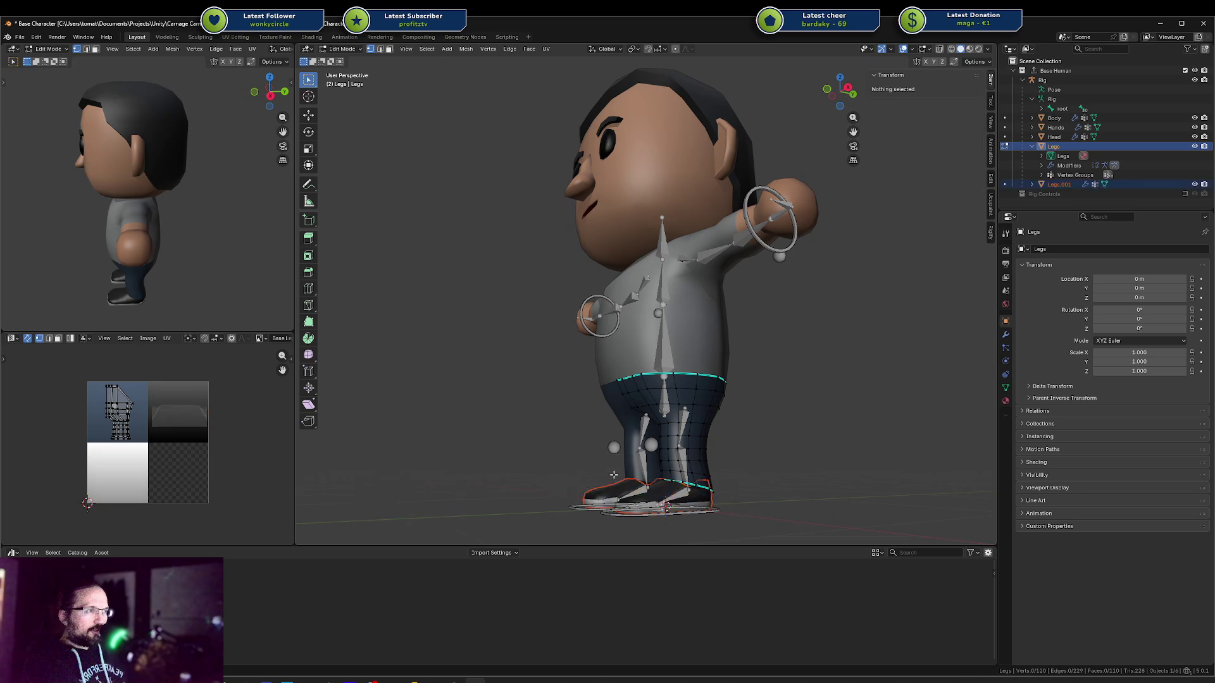
{"action": "middle_click_drag", "start_coordinate": [726, 432], "coordinate": [767, 462]}
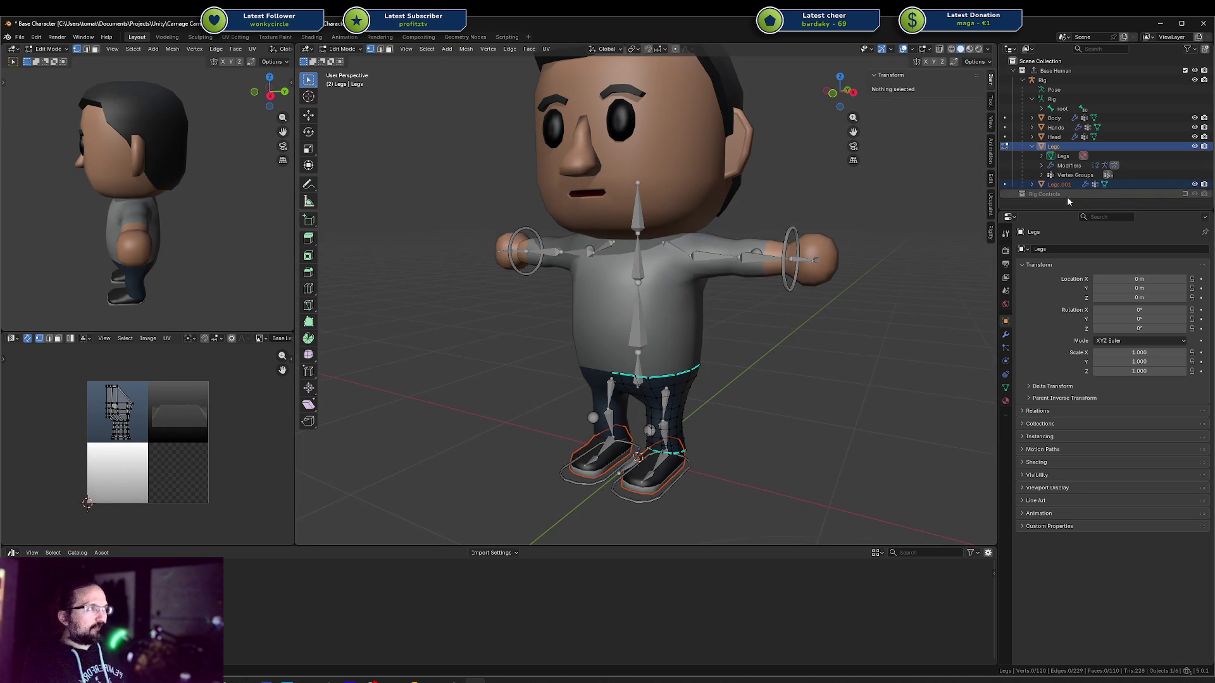
Rename the separated object to 'Shoes' and save the file
{"action": "double_click", "coordinate": [1056, 184]}
{"action": "type", "text": "Shoes"}
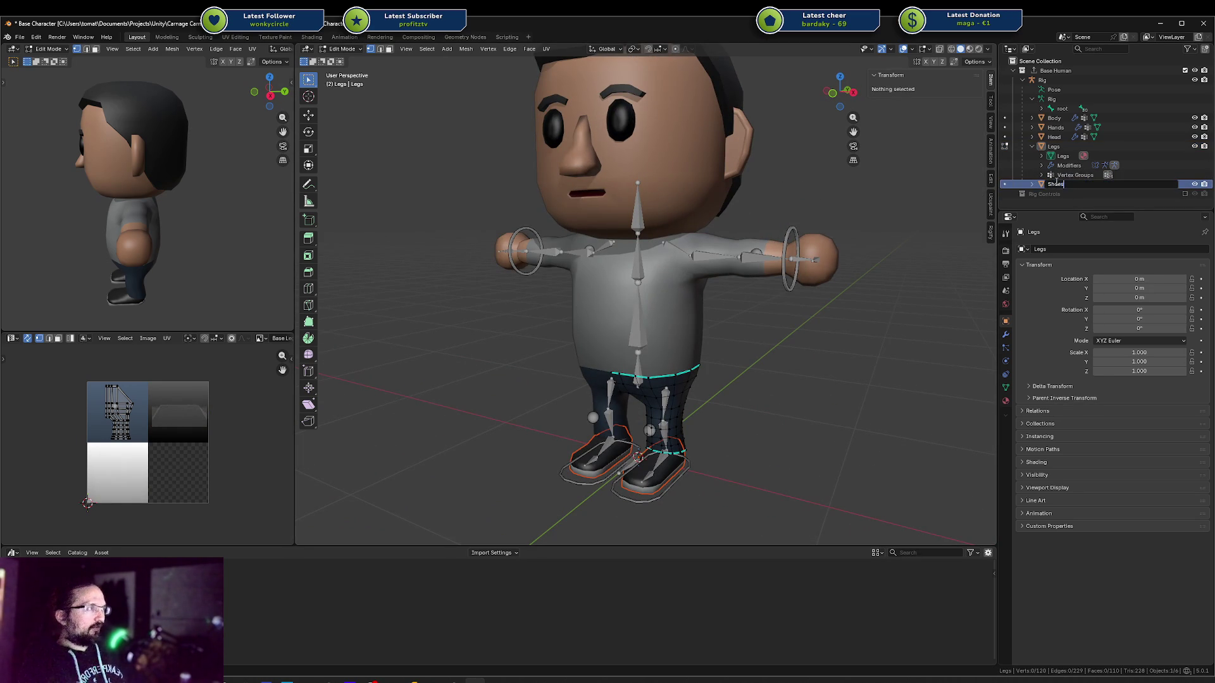
{"action": "key", "text": "Return"}
{"action": "left_click", "coordinate": [1055, 184], "text": "ctrl"}
{"action": "scroll", "coordinate": [1056, 184], "scroll_direction": "down", "scroll_amount": 1}
{"action": "type", "text": "Shoes"}
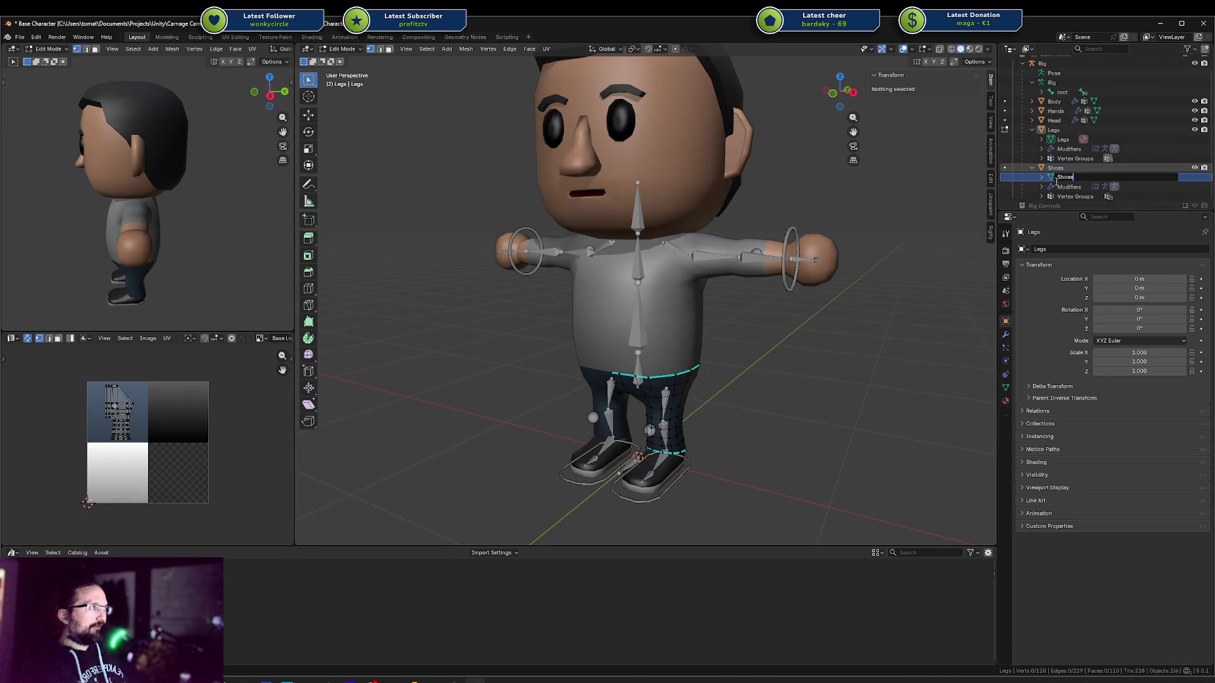
{"action": "key", "text": "ctrl+s"}
Back in Object Mode, check the Legs and Shoes objects, save, and select the rig
{"action": "key", "text": "Tab"}
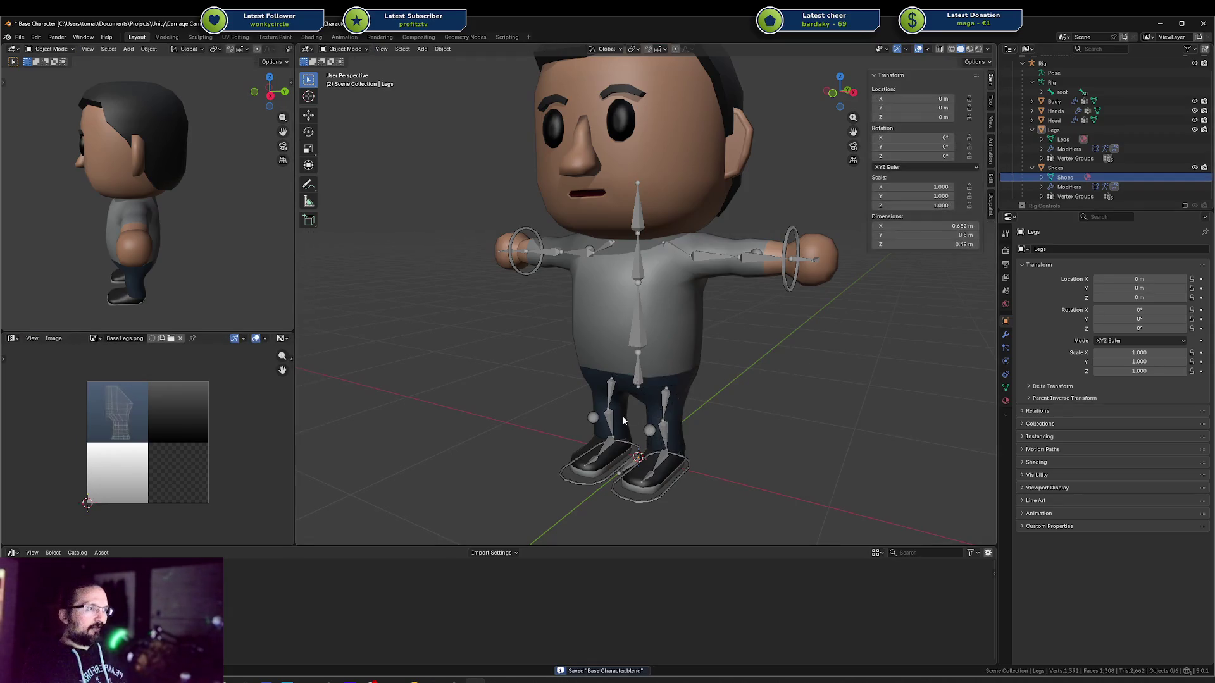
{"action": "left_click", "coordinate": [664, 425]}
{"action": "left_click", "coordinate": [654, 400]}
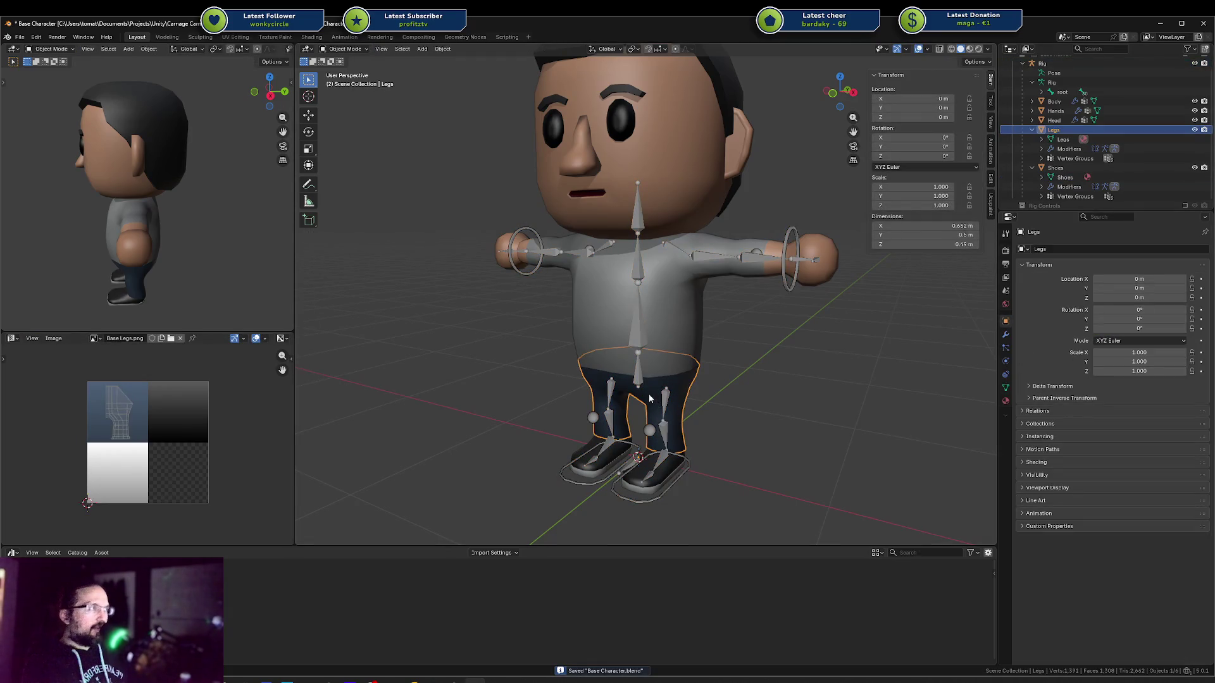
{"action": "left_click", "coordinate": [645, 469]}
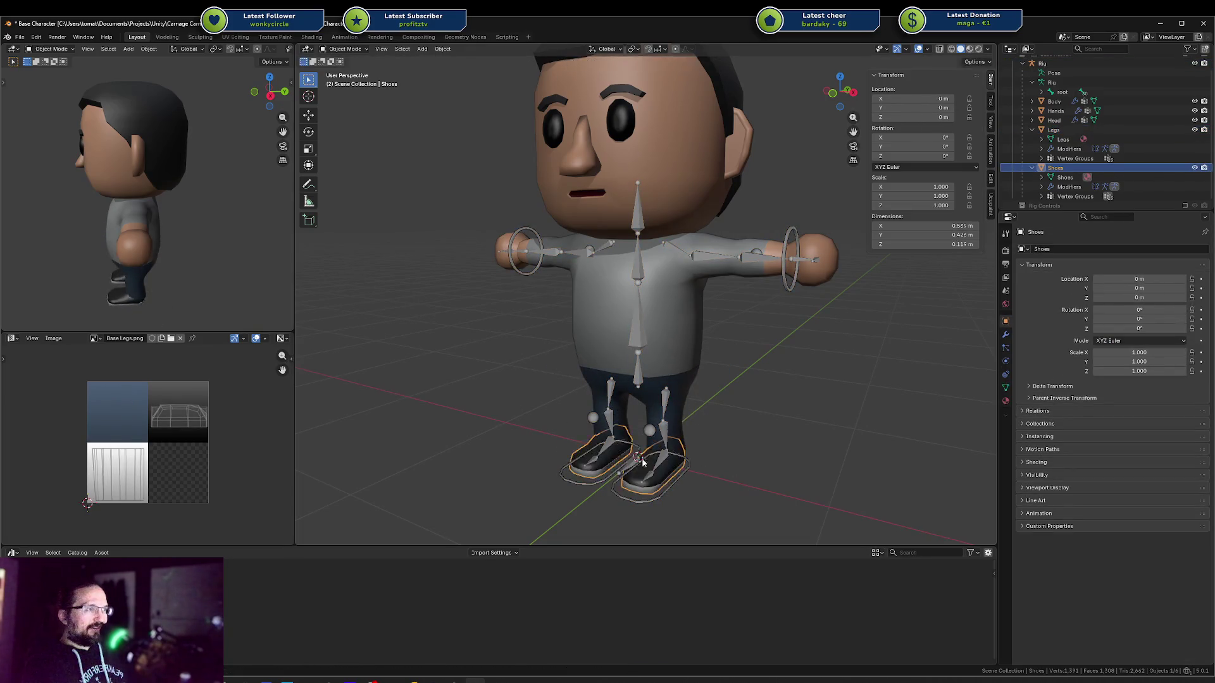
{"action": "mouse_move", "coordinate": [643, 463]}
{"action": "middle_mouse_down"}
{"action": "mouse_move", "coordinate": [811, 390]}
{"action": "mouse_move", "coordinate": [759, 387]}
{"action": "middle_mouse_up"}
{"action": "key", "text": "ctrl+s"}
{"action": "left_click", "coordinate": [747, 384]}
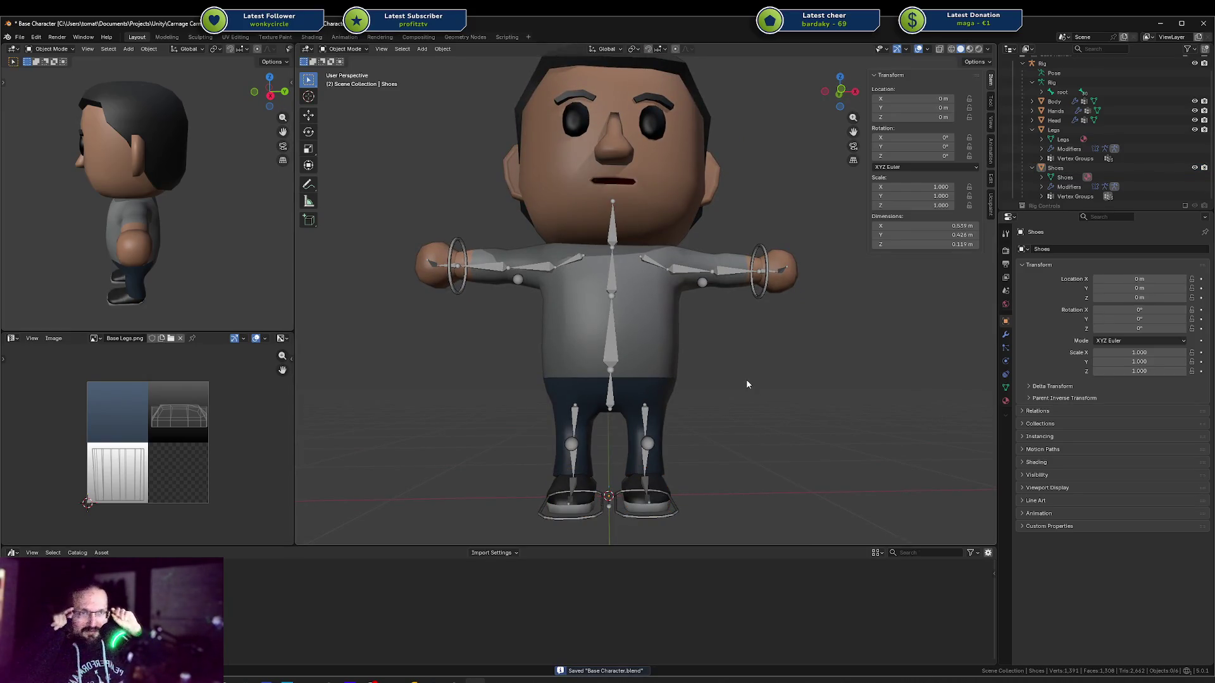
{"action": "mouse_move", "coordinate": [747, 385]}
{"action": "middle_mouse_down"}
{"action": "mouse_move", "coordinate": [645, 305]}
{"action": "mouse_move", "coordinate": [695, 300]}
{"action": "middle_mouse_up"}
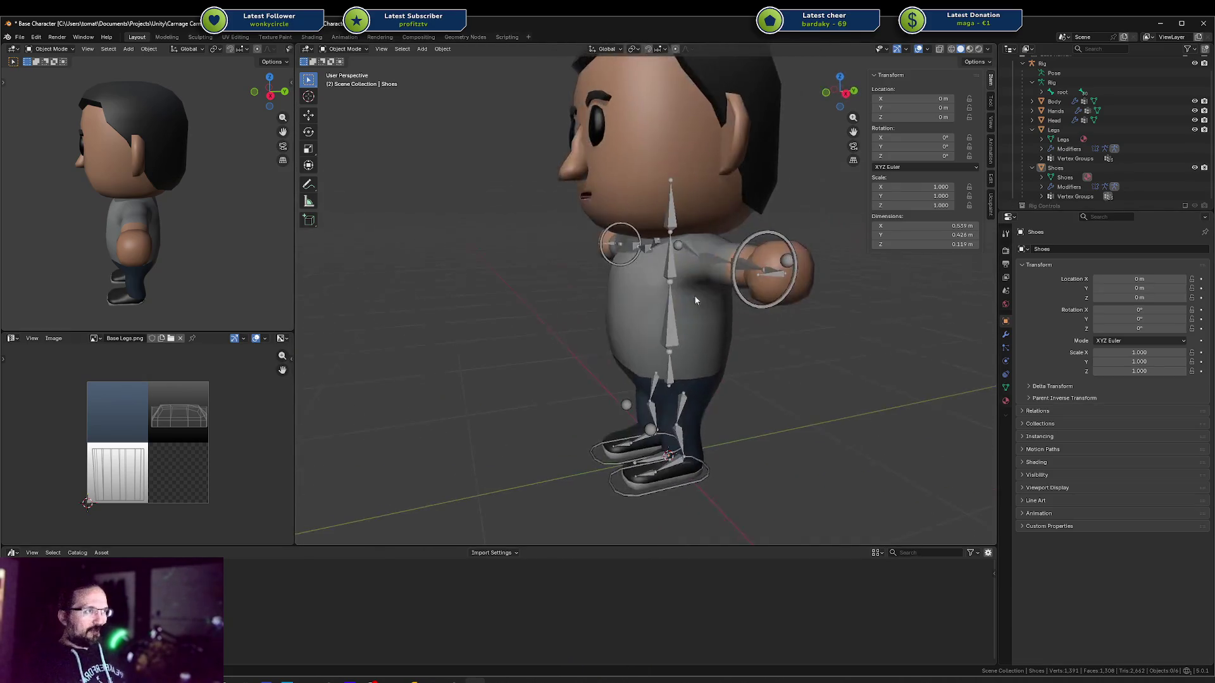
{"action": "left_click", "coordinate": [750, 244]}
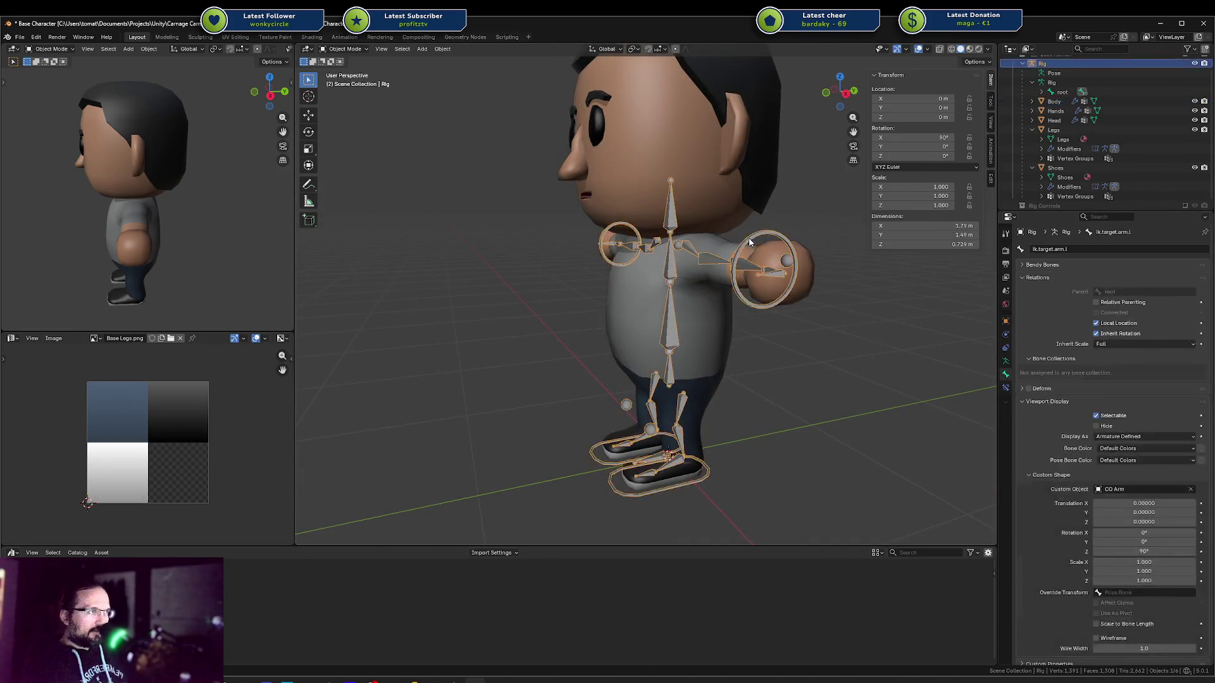
In Pose Mode, test the left arm IK target and shoulder rotation, cancelling each
{"action": "key", "text": "ctrl+Tab"}
{"action": "left_click", "coordinate": [736, 240]}
{"action": "key", "text": "g"}
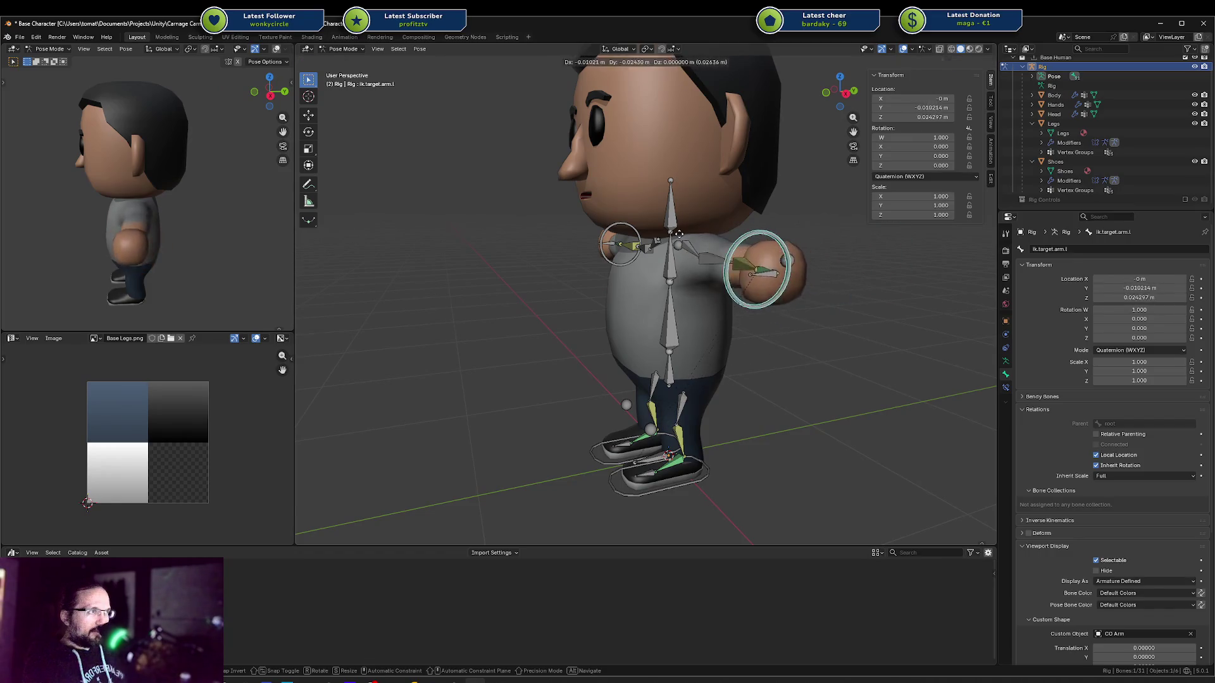
{"action": "mouse_move", "coordinate": [678, 233]}
{"action": "middle_mouse_down"}
{"action": "mouse_move", "coordinate": [721, 254]}
{"action": "mouse_move", "coordinate": [741, 291]}
{"action": "mouse_move", "coordinate": [743, 256]}
{"action": "mouse_move", "coordinate": [772, 255]}
{"action": "middle_mouse_up"}
{"action": "key", "text": "Escape"}
{"action": "left_click", "coordinate": [672, 250]}
{"action": "left_click", "coordinate": [782, 255]}
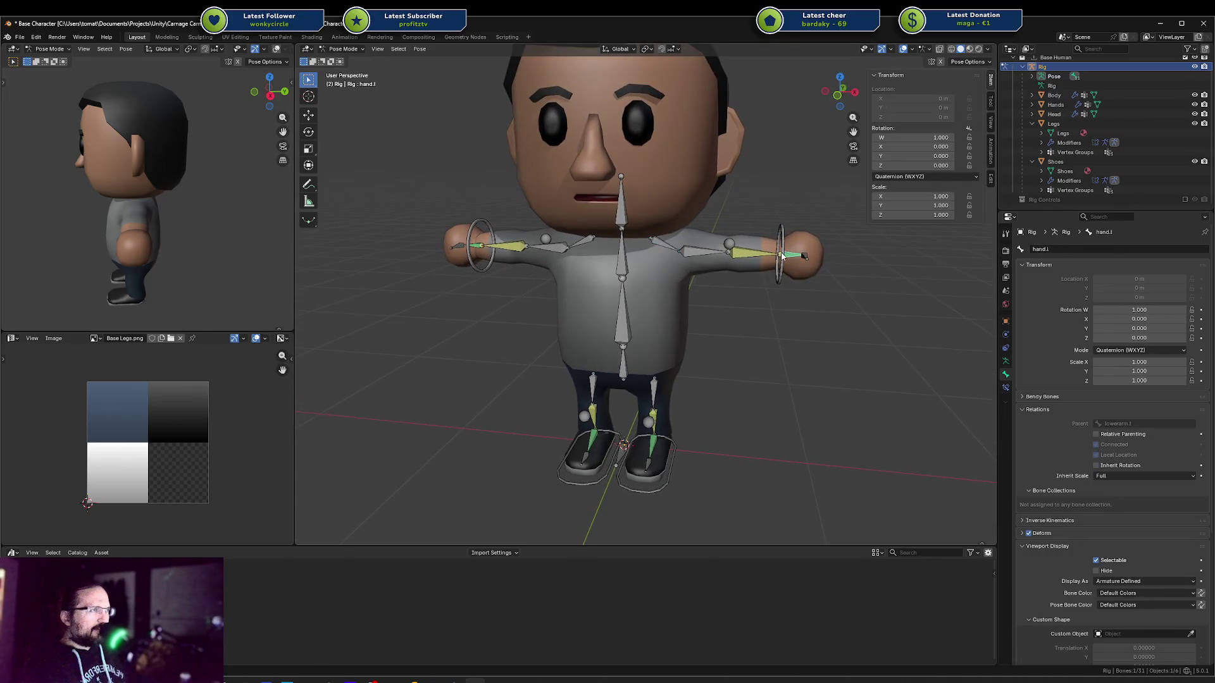
{"action": "left_click", "coordinate": [672, 245]}
{"action": "key", "text": "r"}
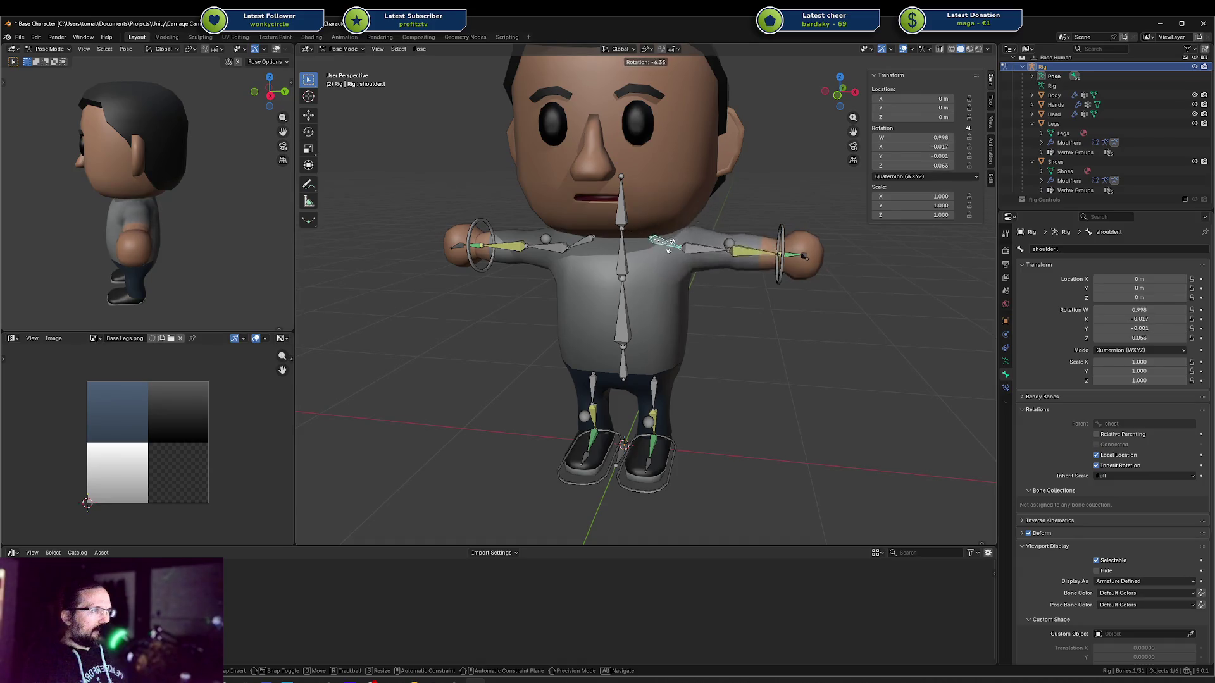
{"action": "key", "text": "Escape"}
Test the left foot IK target from the side, then undo the move
{"action": "middle_click_drag", "start_coordinate": [672, 245], "coordinate": [636, 421]}
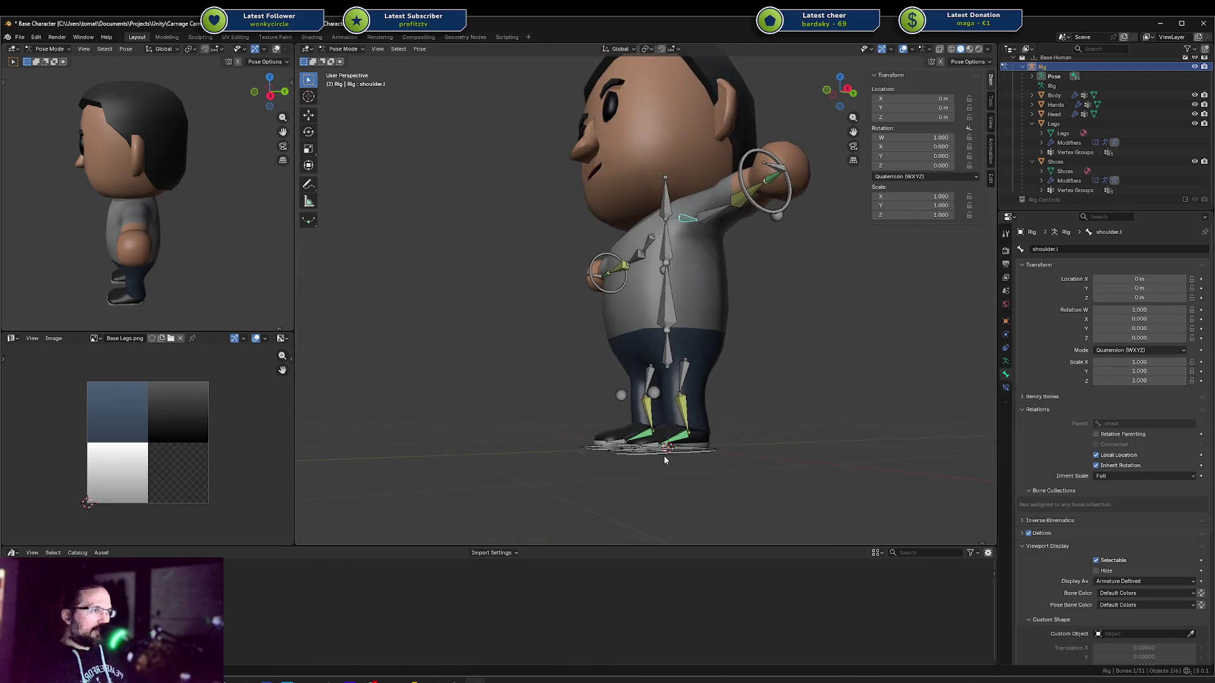
{"action": "left_click_drag", "start_coordinate": [664, 460], "coordinate": [669, 436]}
{"action": "key", "text": "r"}
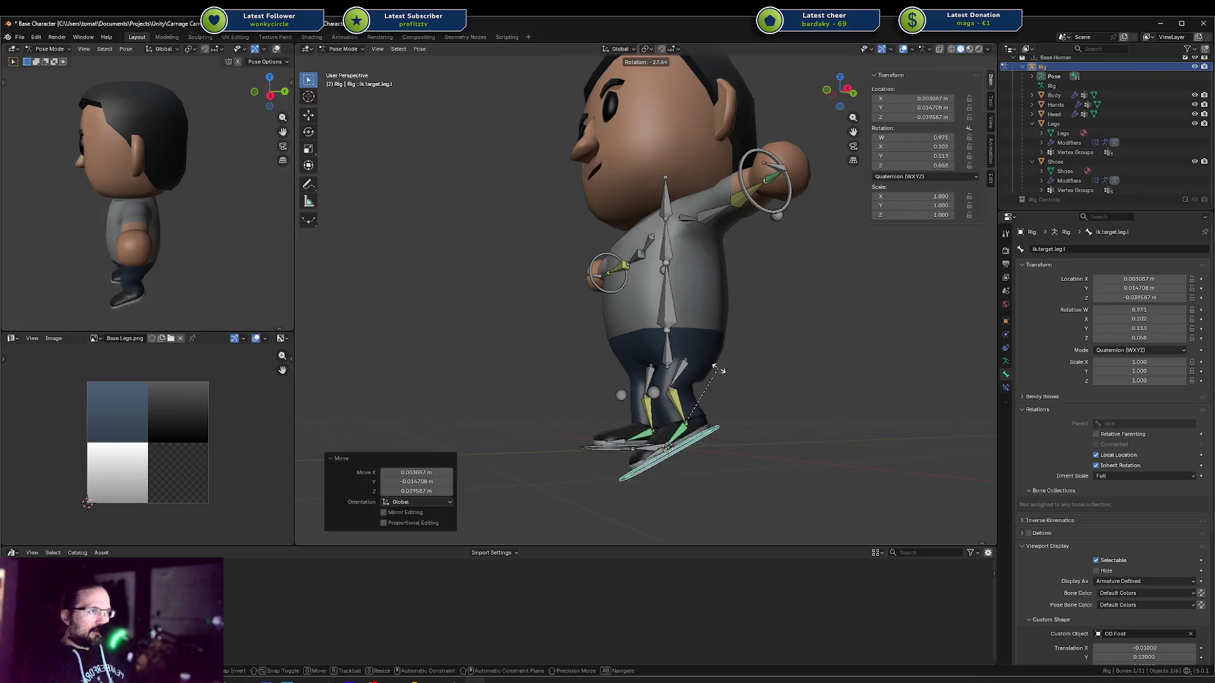
{"action": "key", "text": "Escape"}
{"action": "key", "text": "ctrl+z"}
Save Base Character.blend and switch over to Unity
{"action": "mouse_move", "coordinate": [722, 377]}
{"action": "middle_mouse_down"}
{"action": "mouse_move", "coordinate": [708, 286]}
{"action": "mouse_move", "coordinate": [720, 292]}
{"action": "middle_mouse_up"}
{"action": "key", "text": "shift+z"}
{"action": "key", "text": "ctrl+s"}
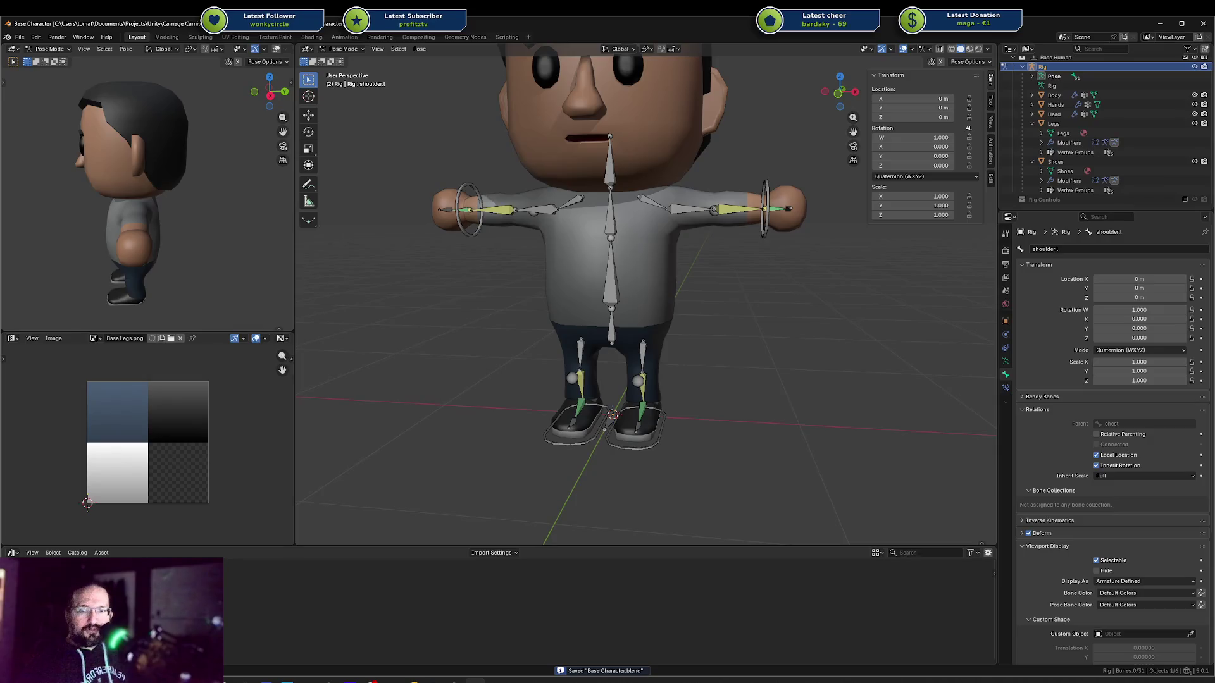
{"action": "key", "text": "alt+Tab"}
Start Play mode and walk the new character around the arena in every direction
{"action": "left_click", "coordinate": [600, 50]}
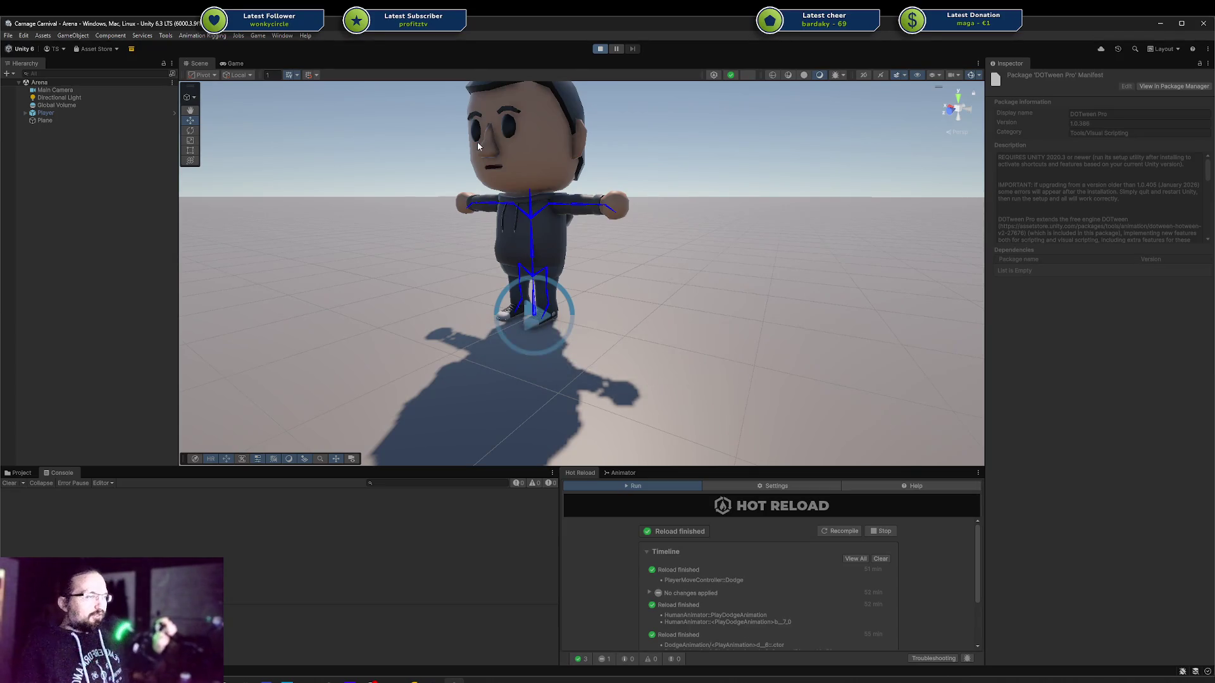
{"action": "key", "text": "d"}
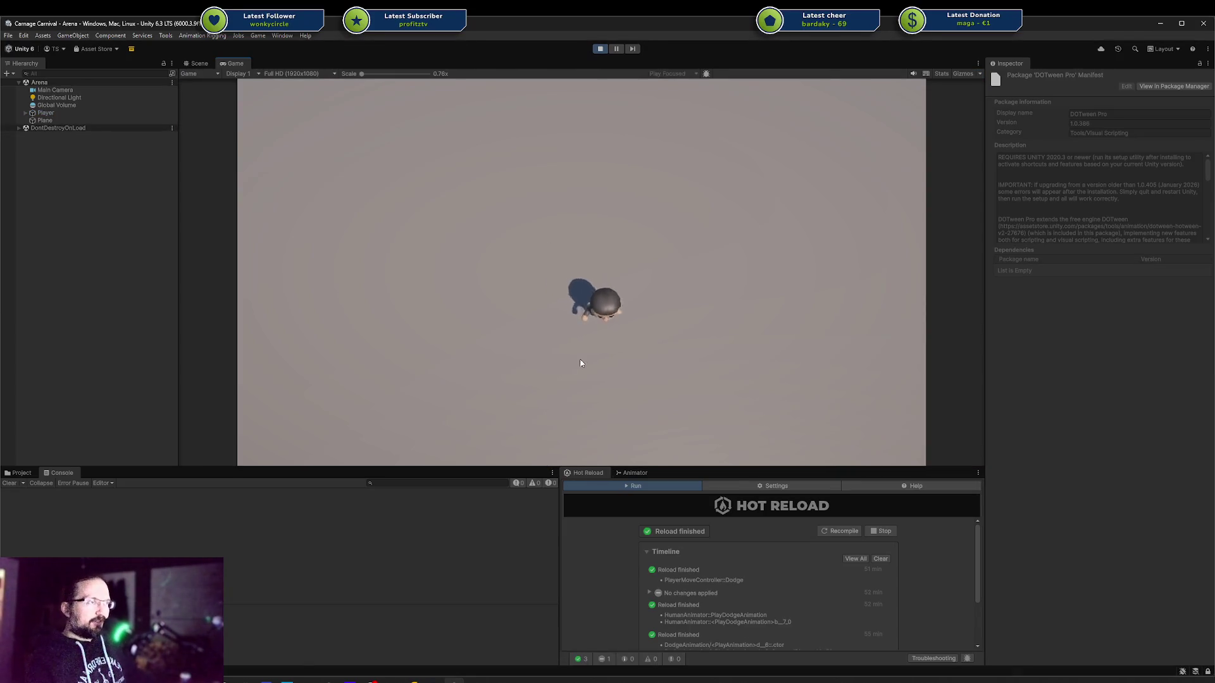
{"action": "key", "text": "a"}
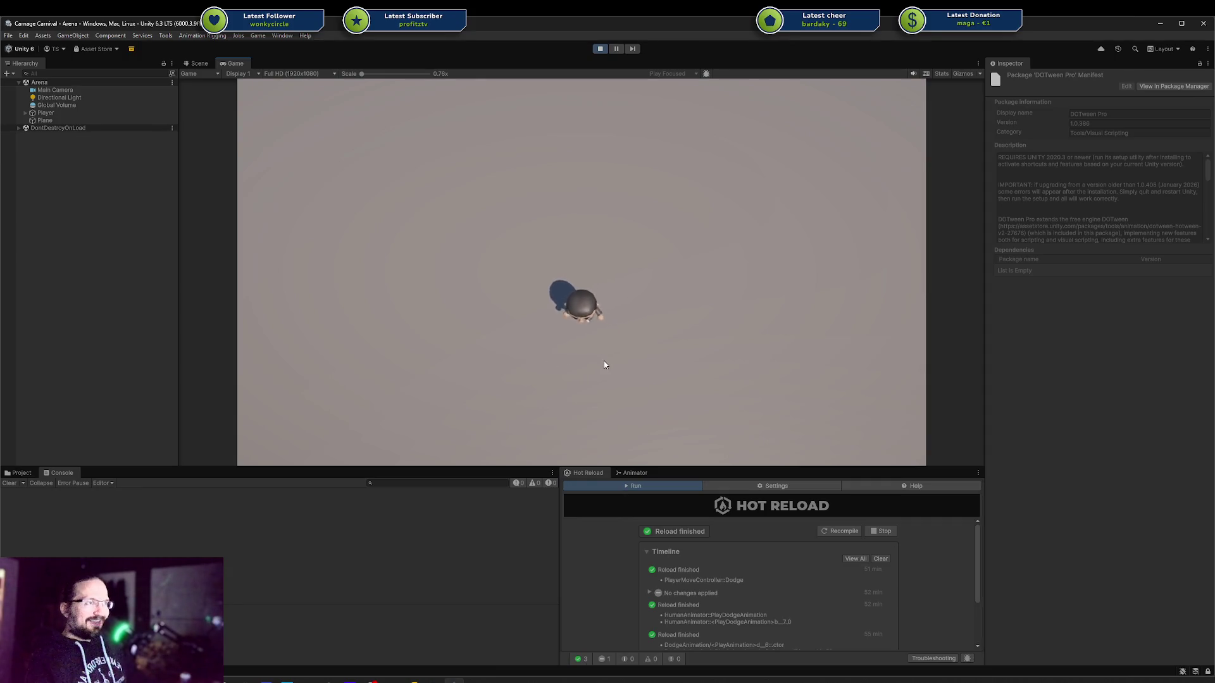
{"action": "key", "text": "d"}
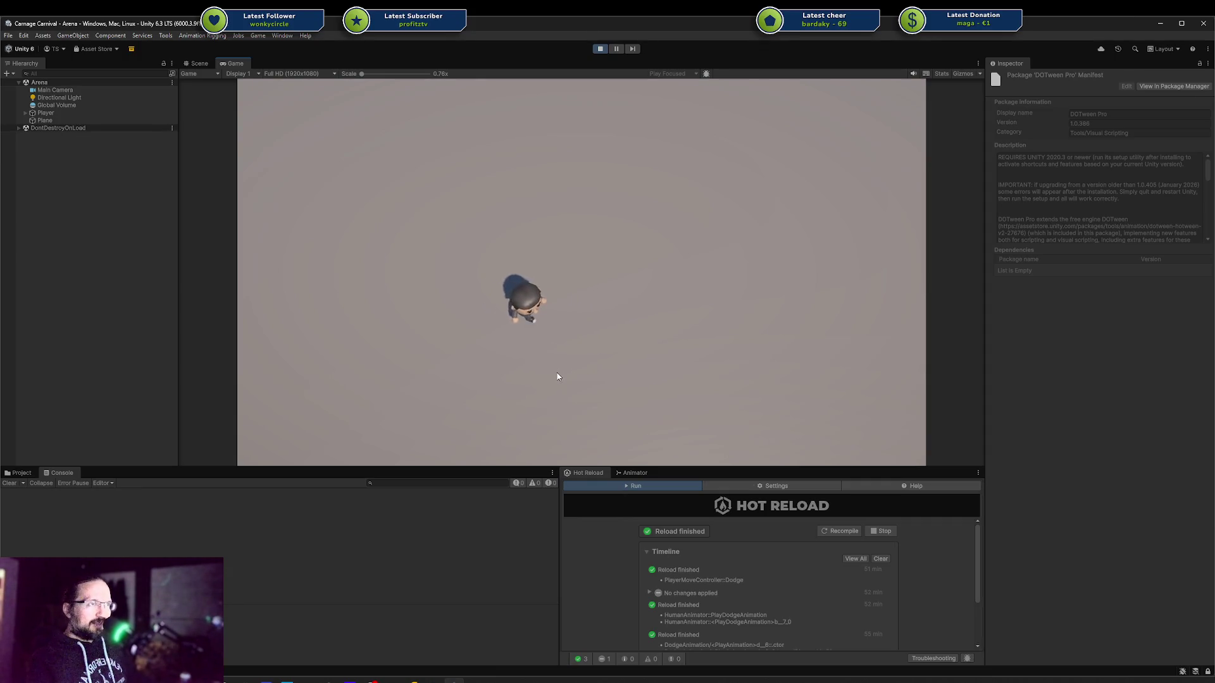
{"action": "key", "text": "s"}
{"action": "key", "text": "w"}
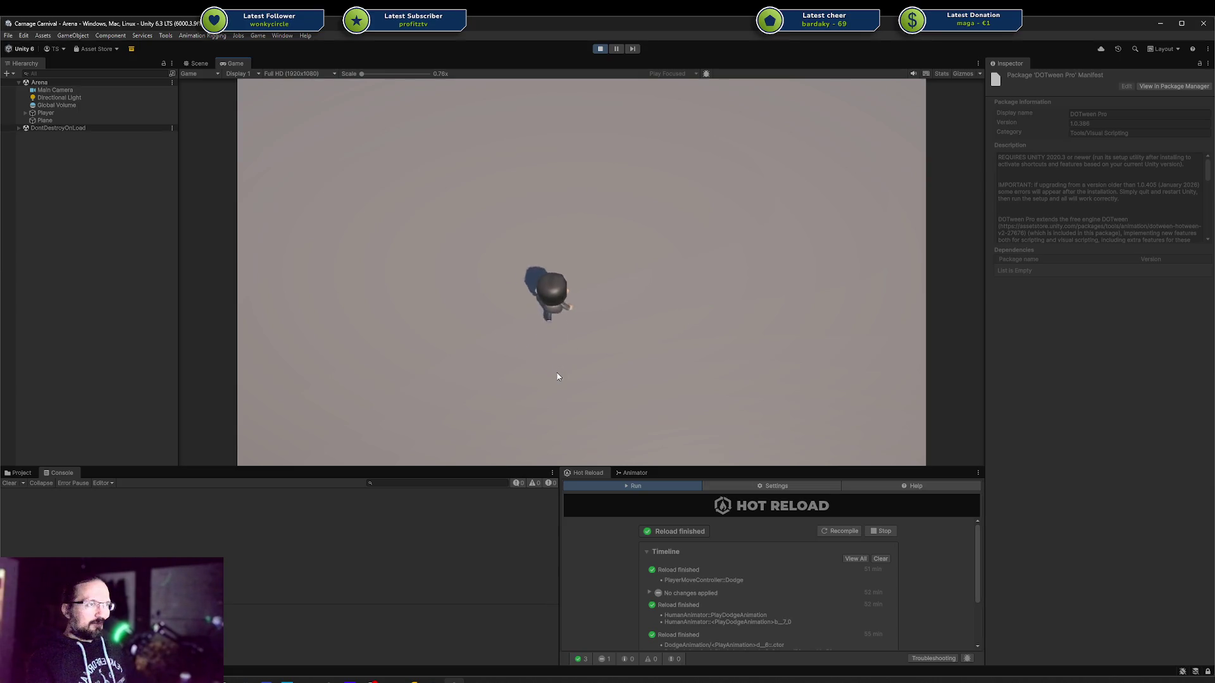
{"action": "key", "text": "d"}
{"action": "key", "text": "a"}
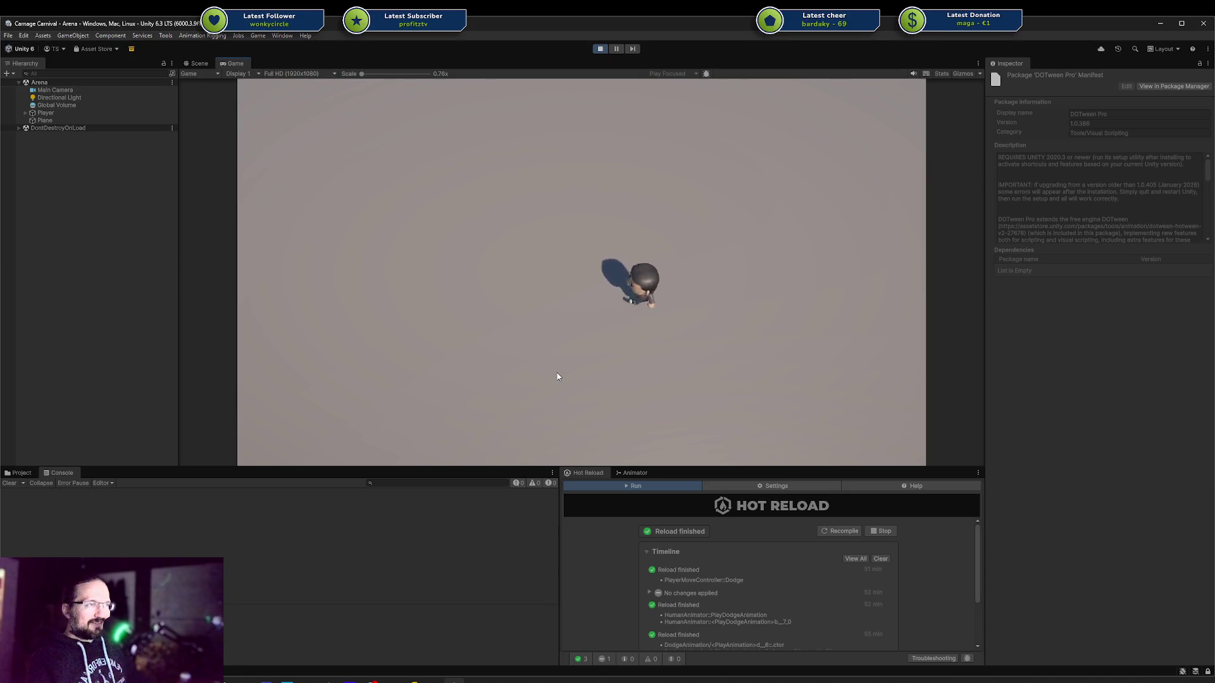
{"action": "key", "text": "a"}
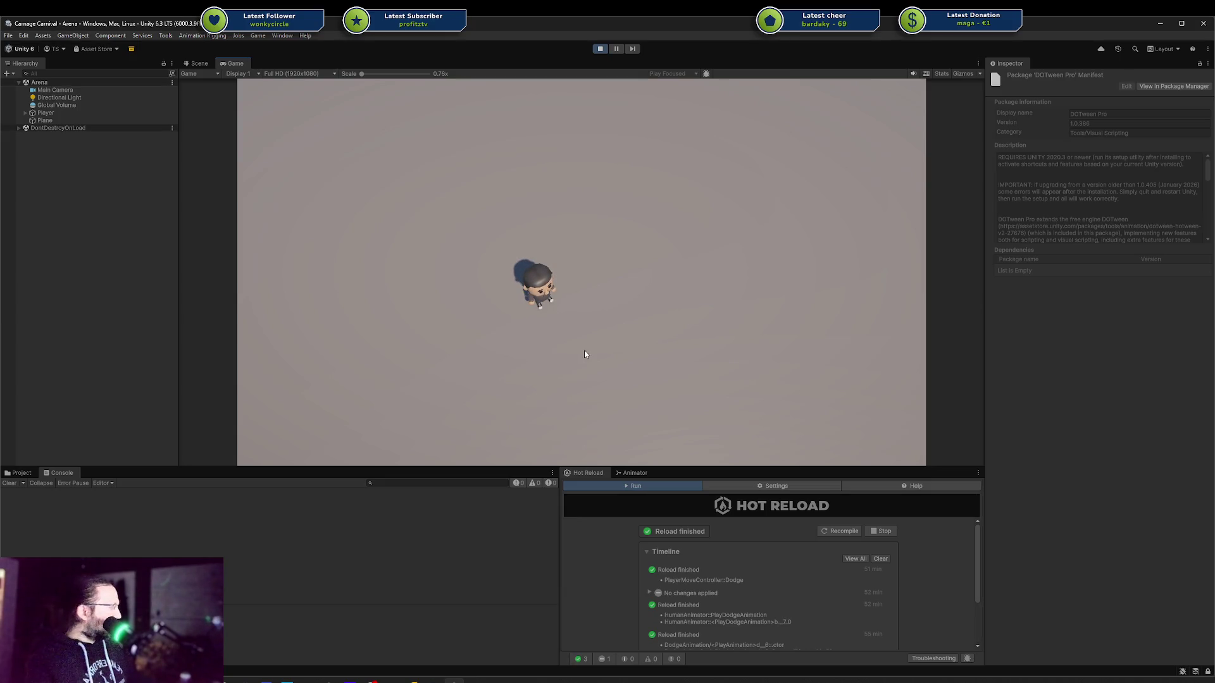
{"action": "key", "text": "w"}
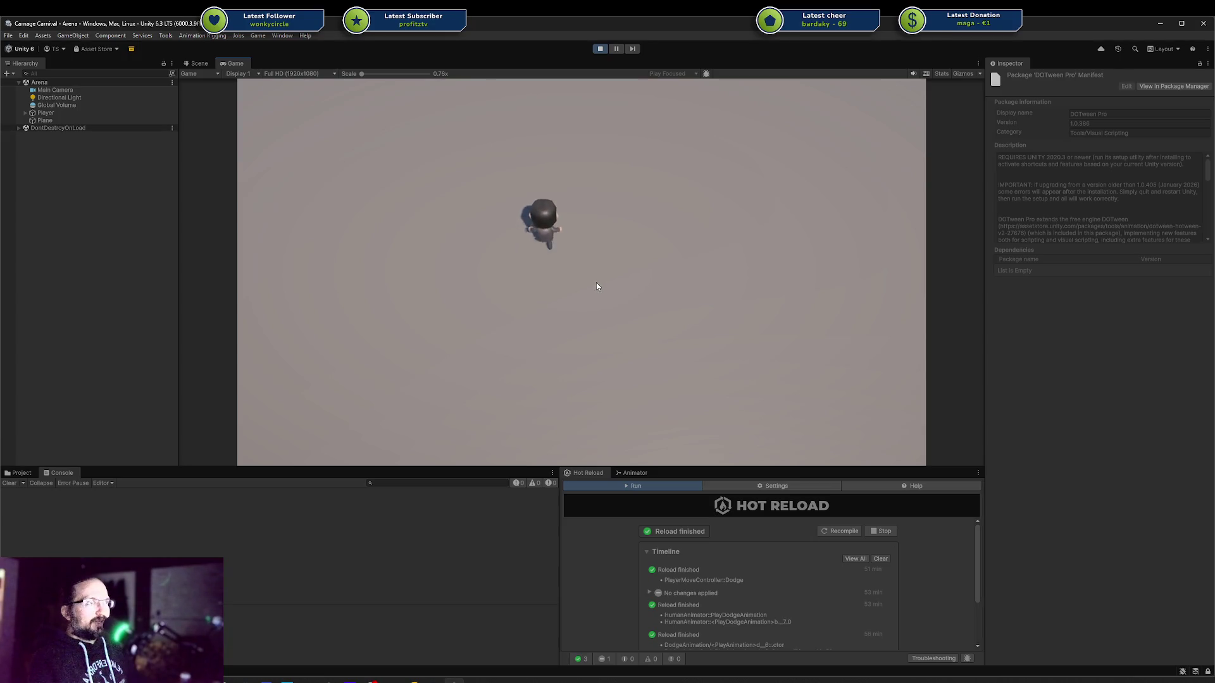
{"action": "key", "text": "d"}
{"action": "key", "text": "s"}
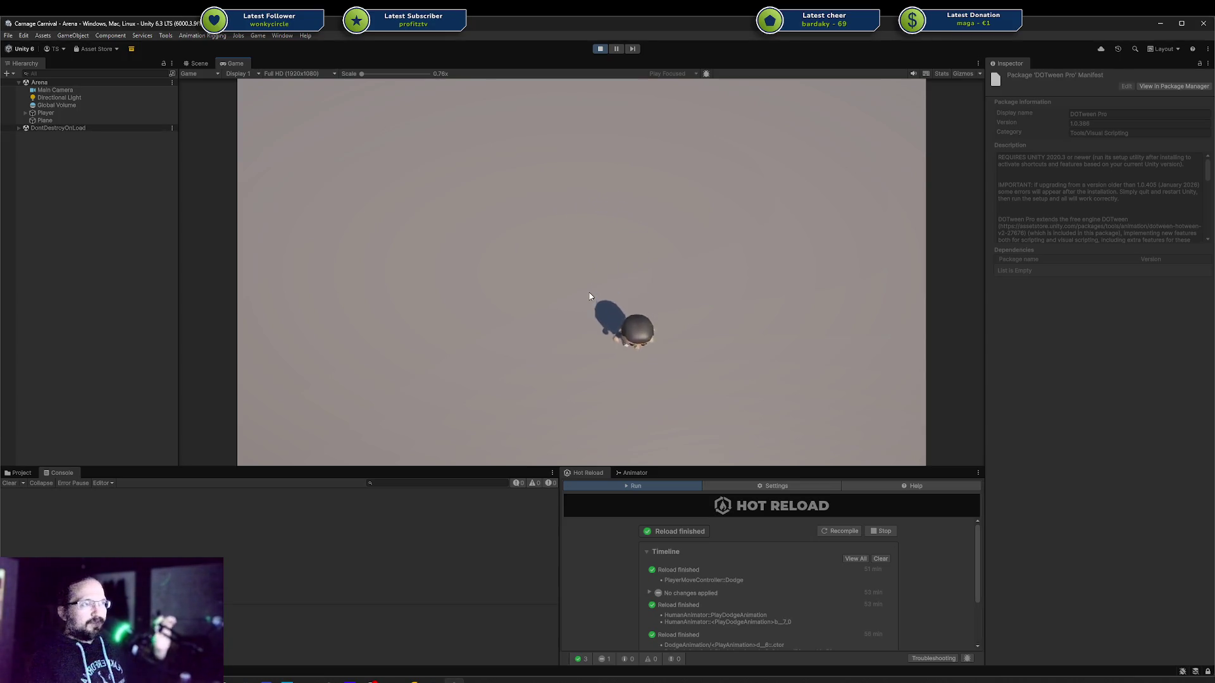
{"action": "key", "text": "a"}
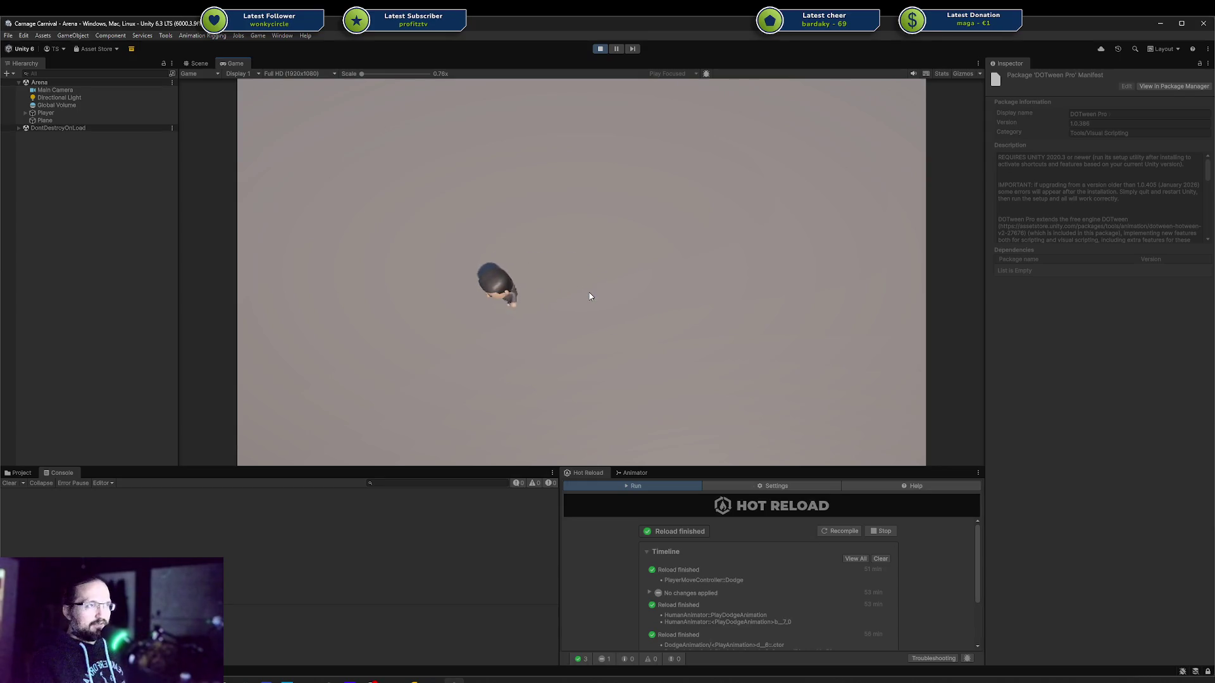
{"action": "key", "text": "d"}
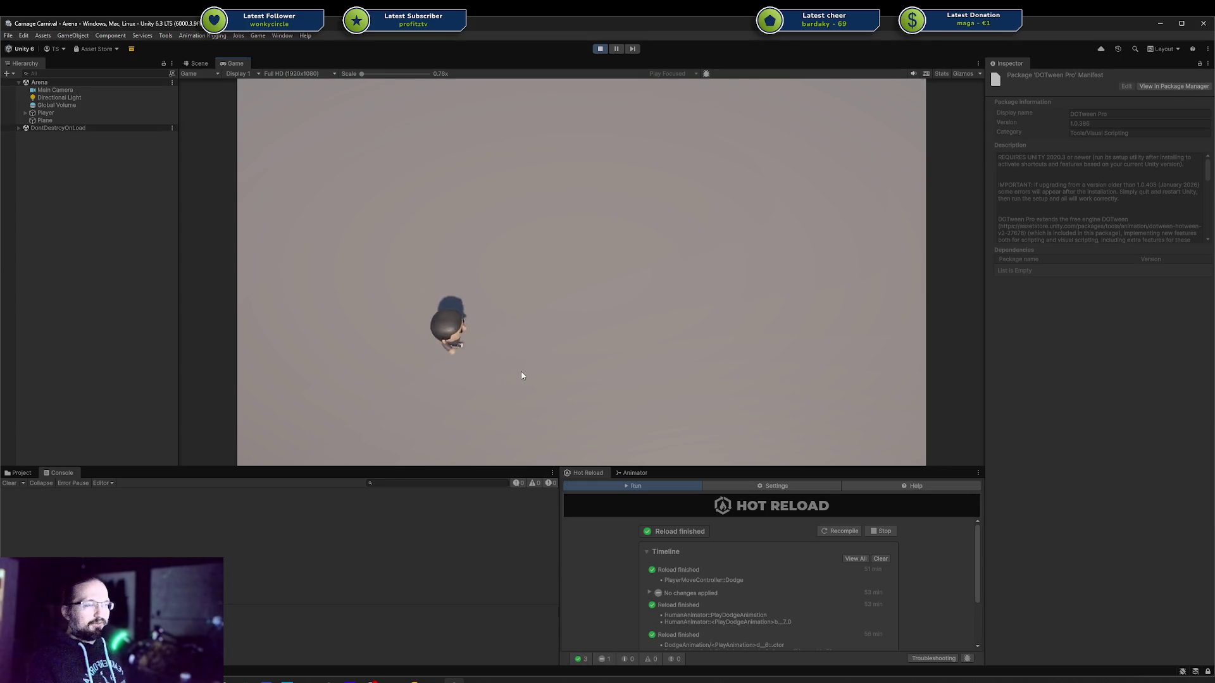
{"action": "key", "text": "d"}
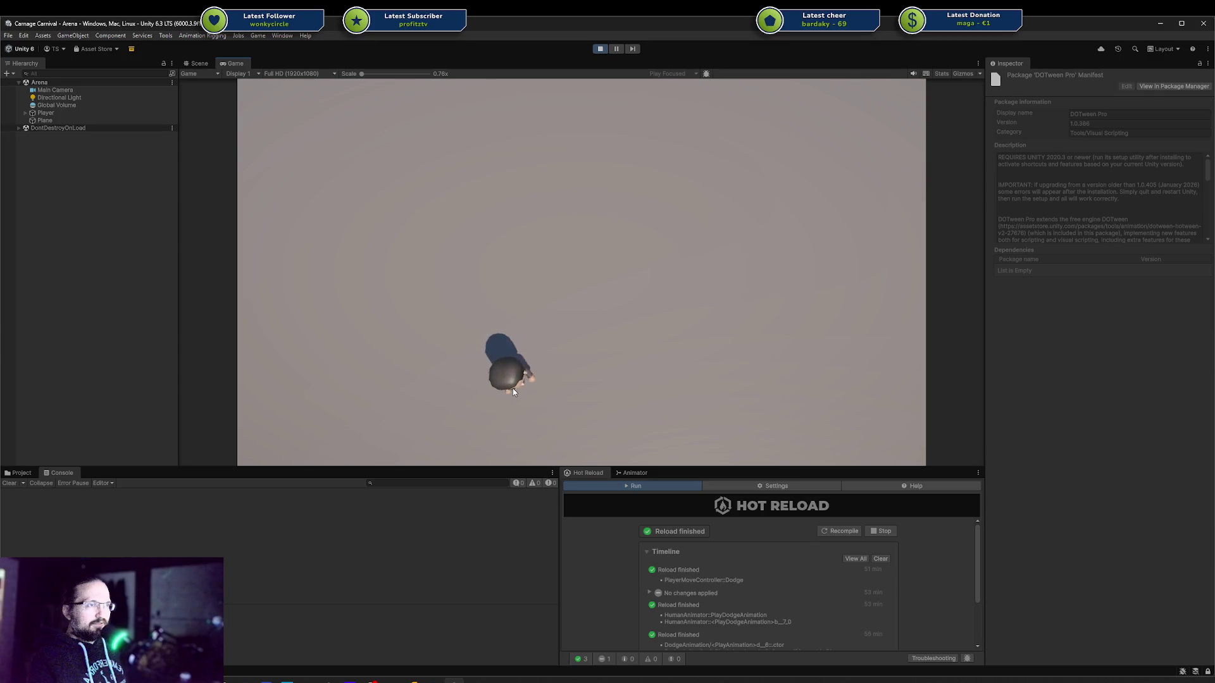
Keep steering the player left and right, testing dodge rolls right and down-left
{"action": "key", "text": "d"}
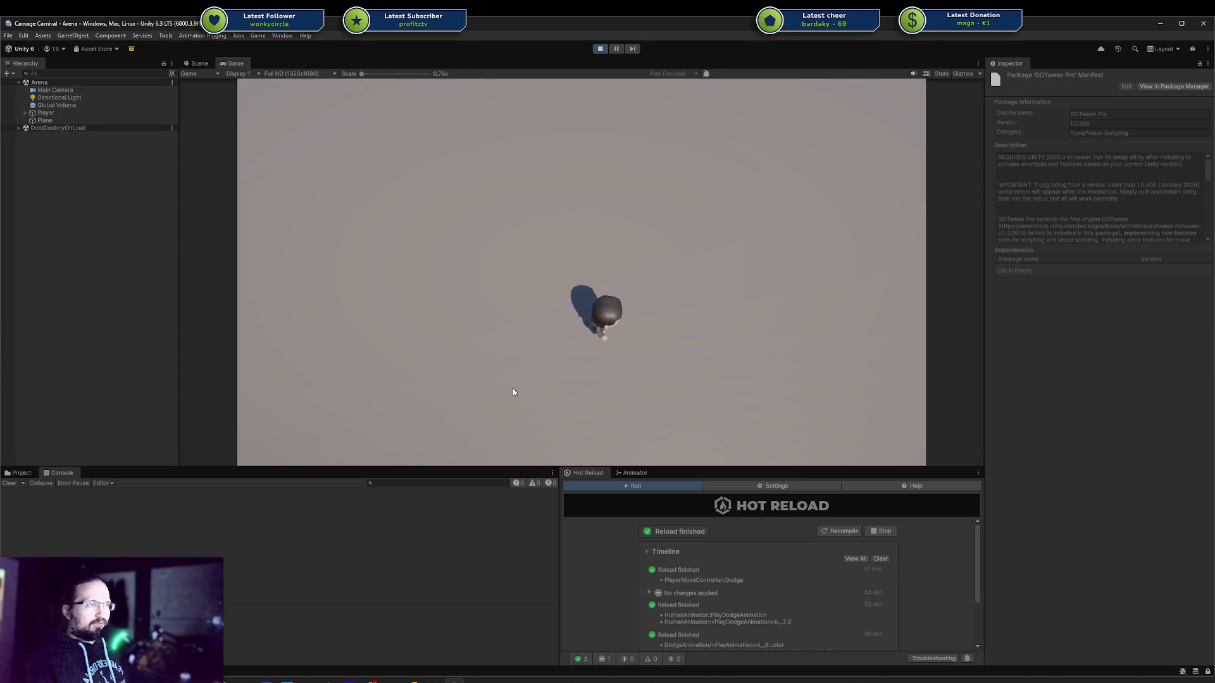
{"action": "key", "text": "a"}
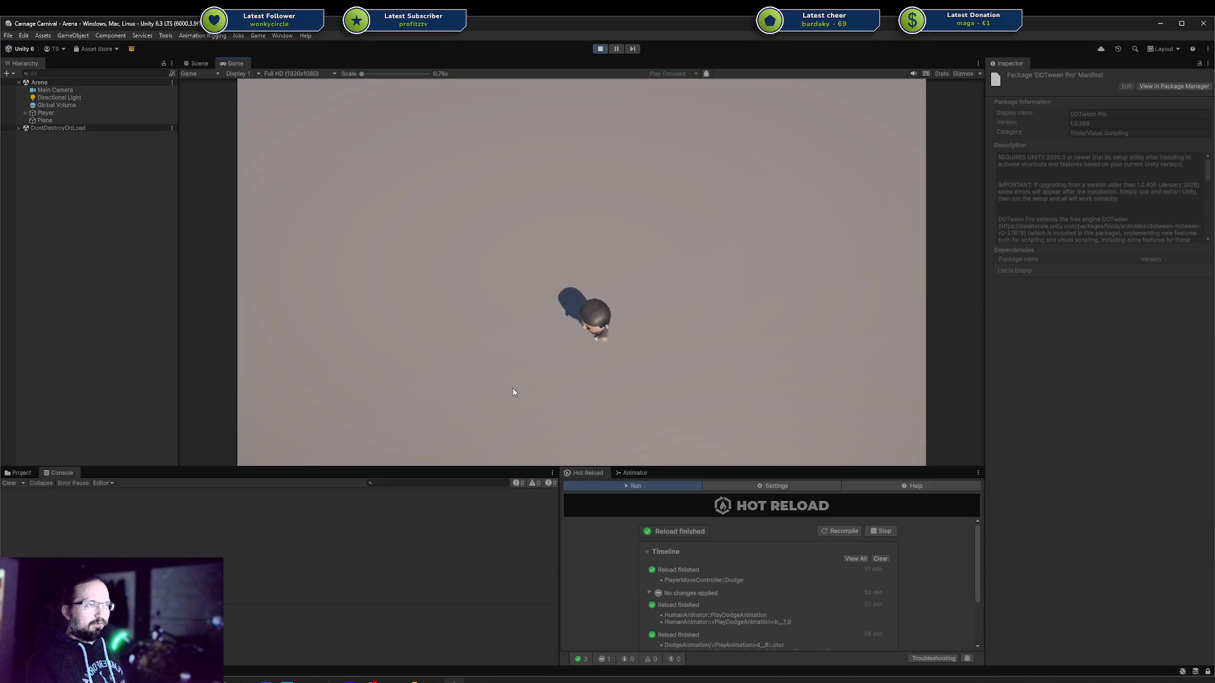
{"action": "key", "text": "d"}
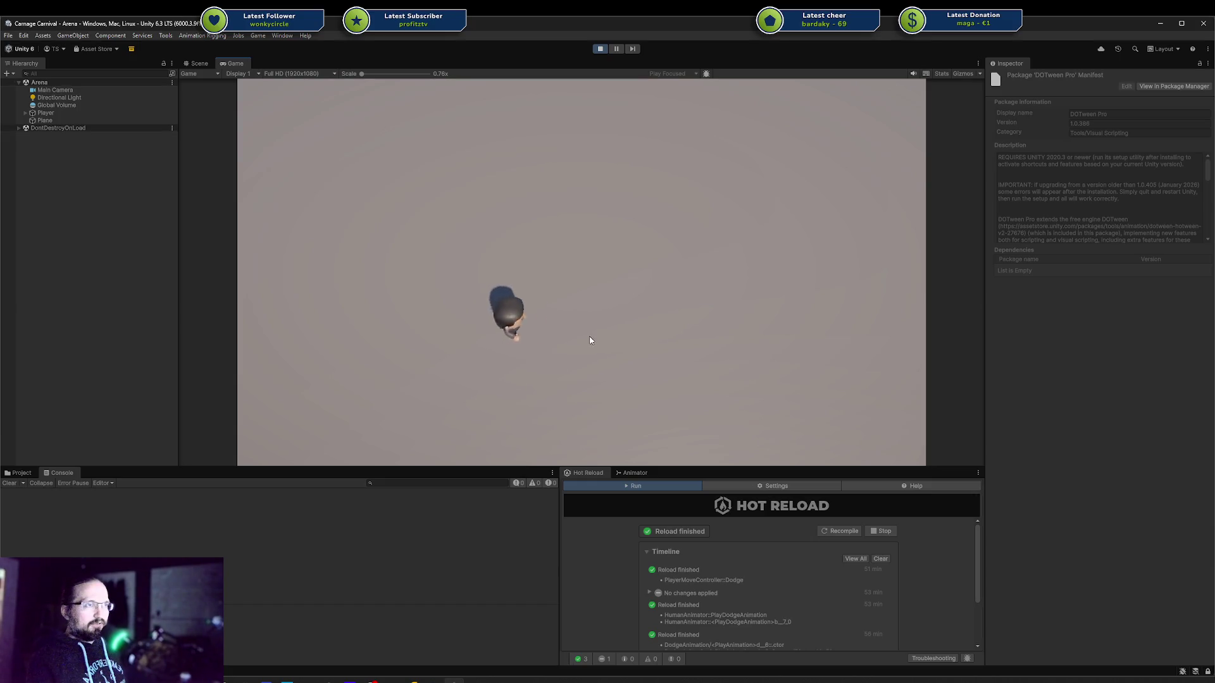
{"action": "key", "text": "space"}
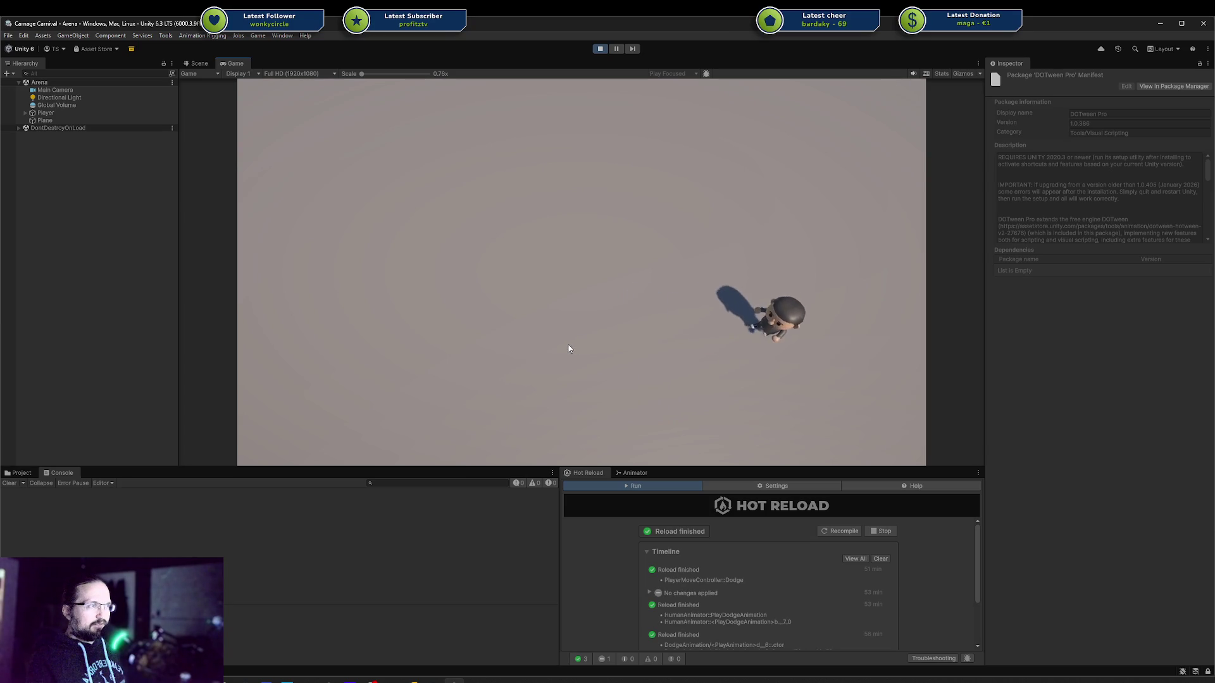
{"action": "key", "text": "w"}
{"action": "key", "text": "a"}
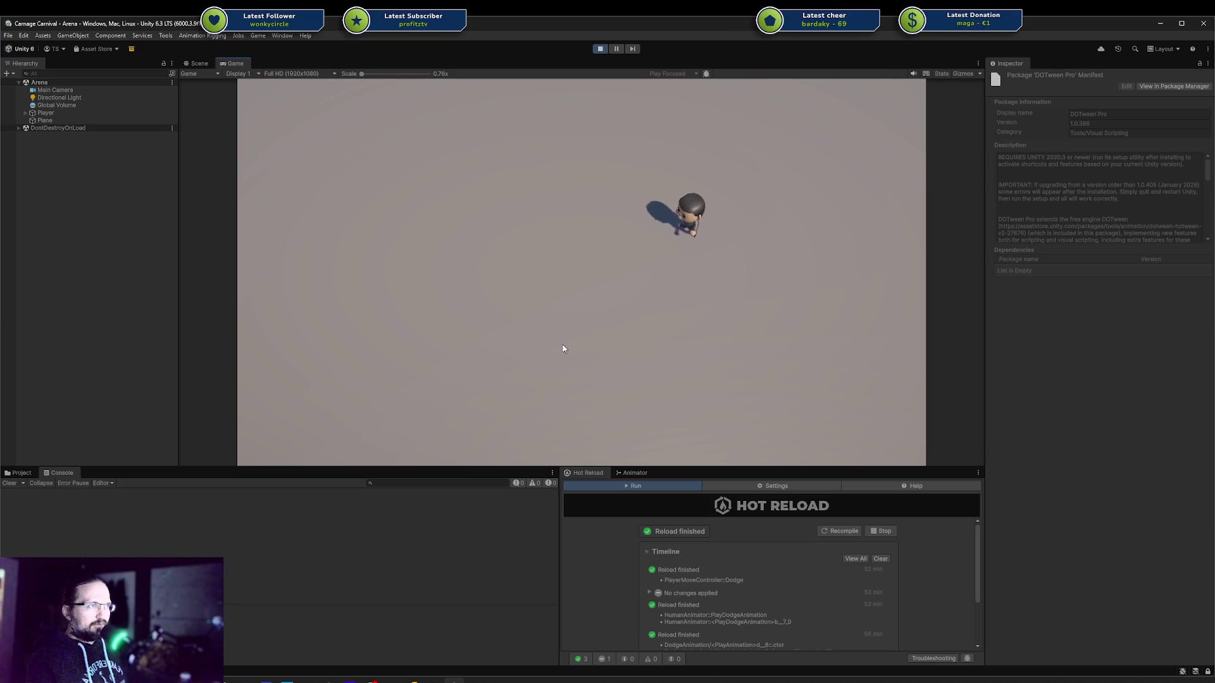
{"action": "key", "text": "a"}
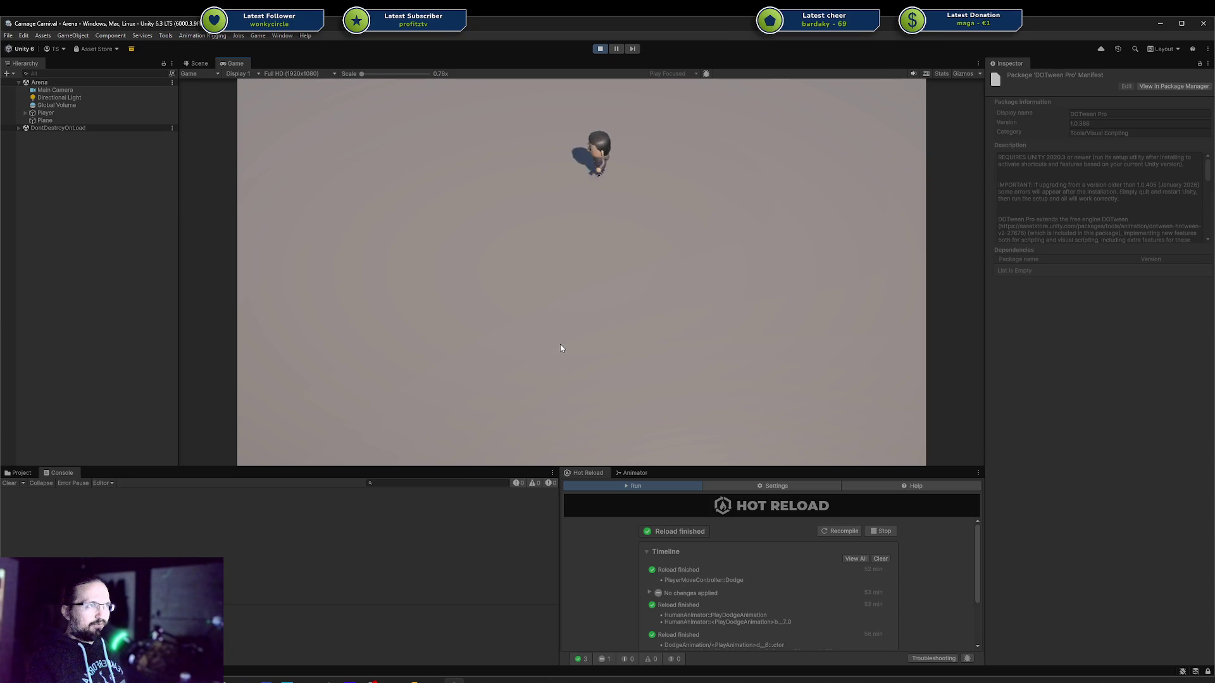
{"action": "key", "text": "s"}
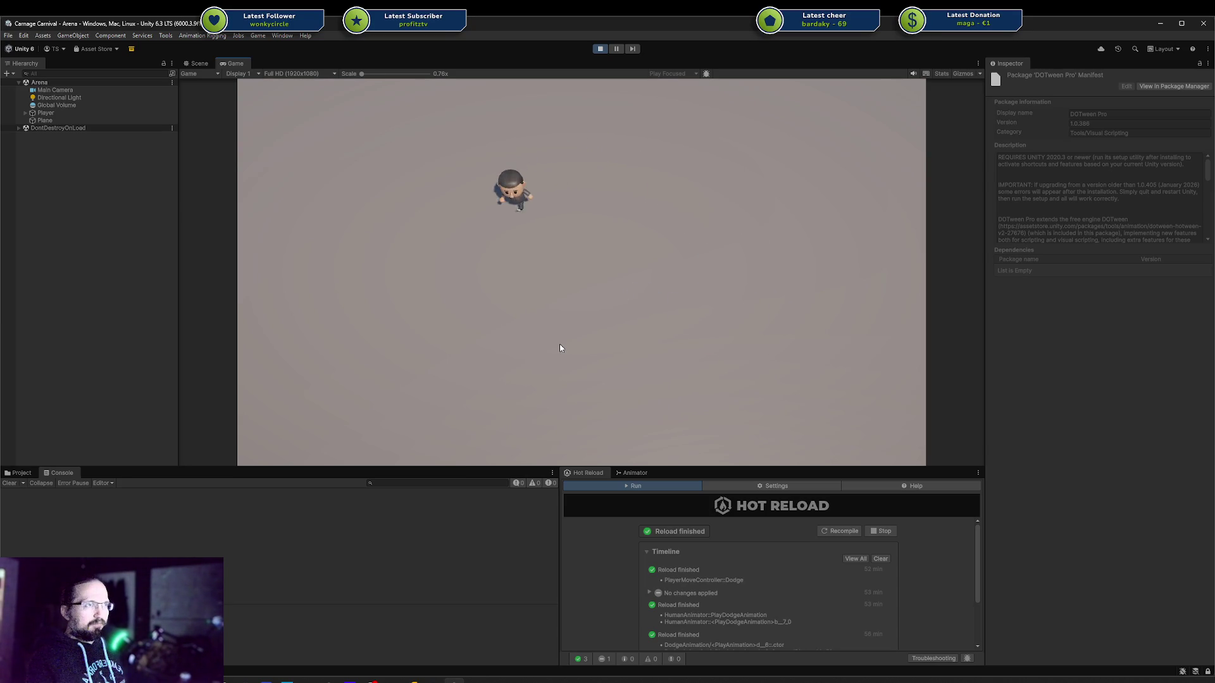
{"action": "key", "text": "space"}
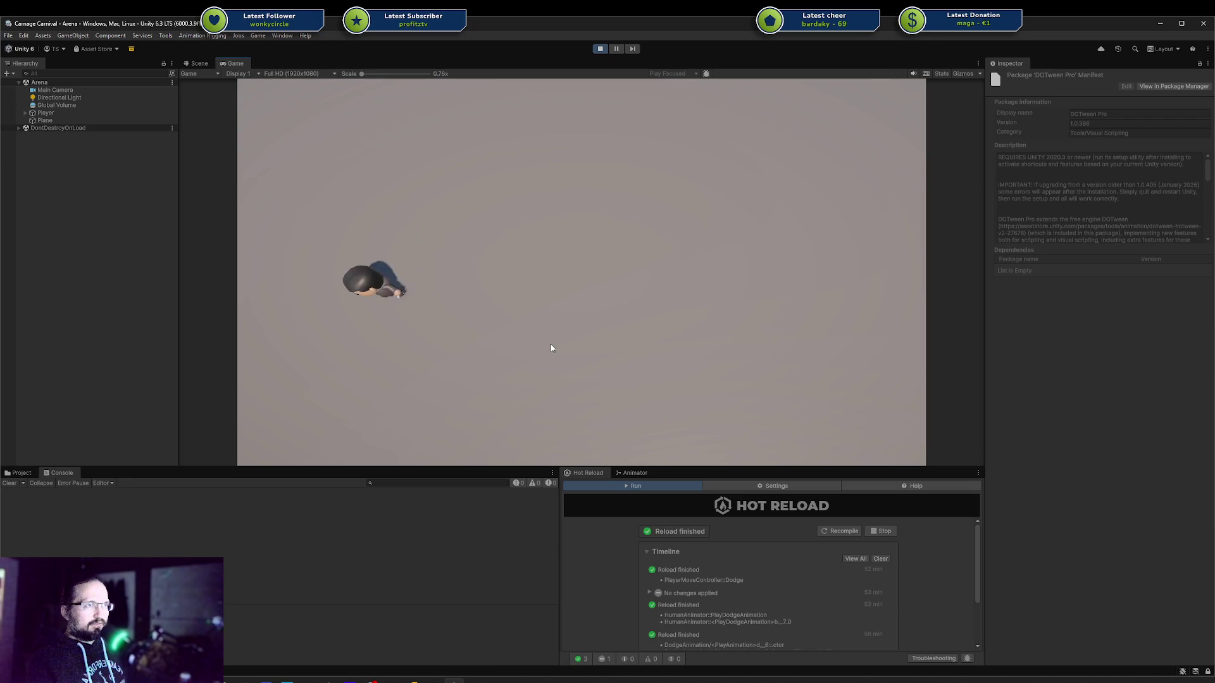
{"action": "key", "text": "d"}
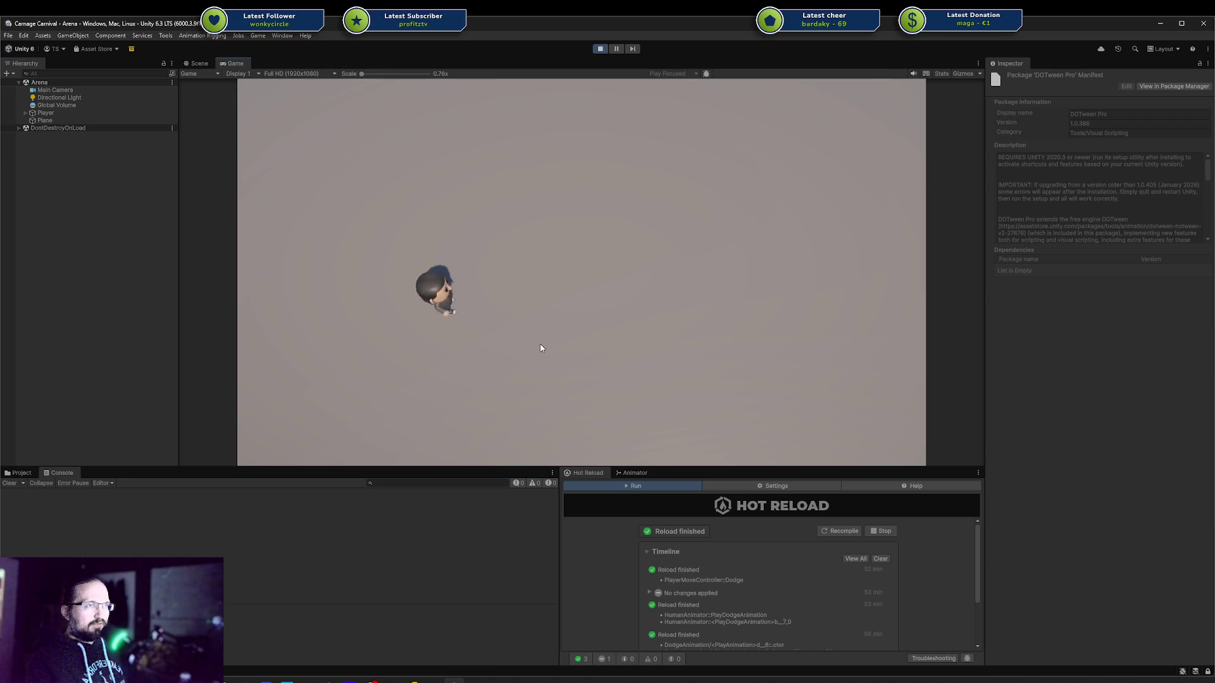
{"action": "key", "text": "w"}
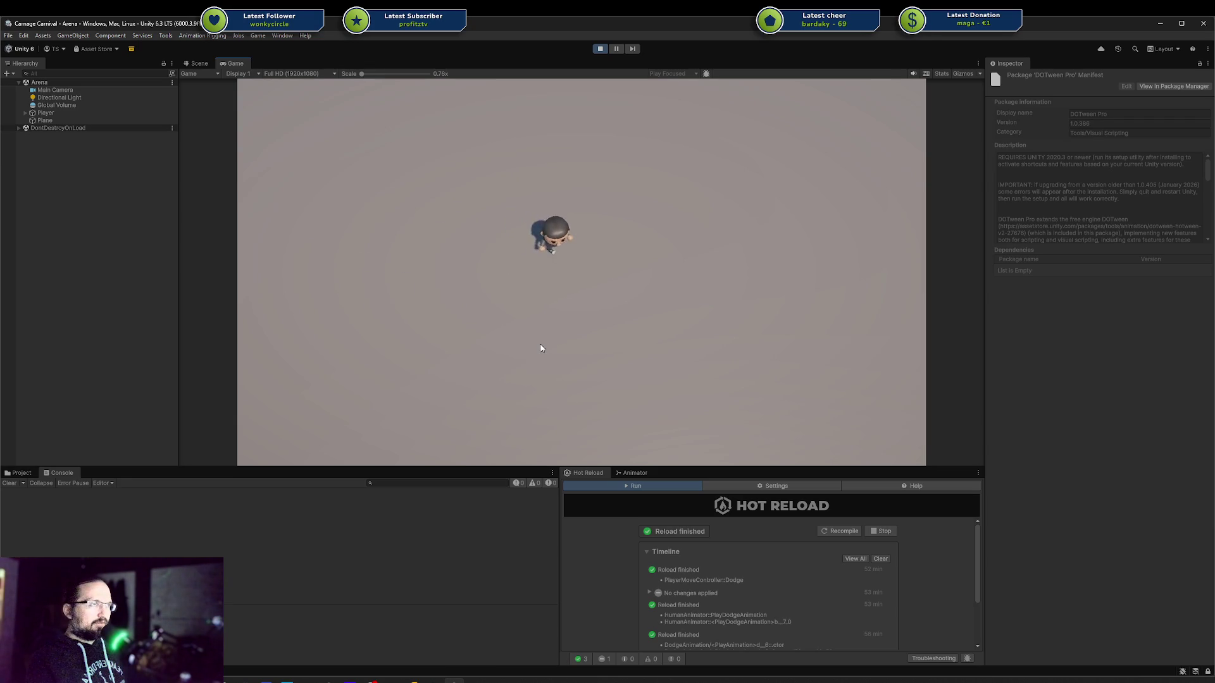
{"action": "key", "text": "d"}
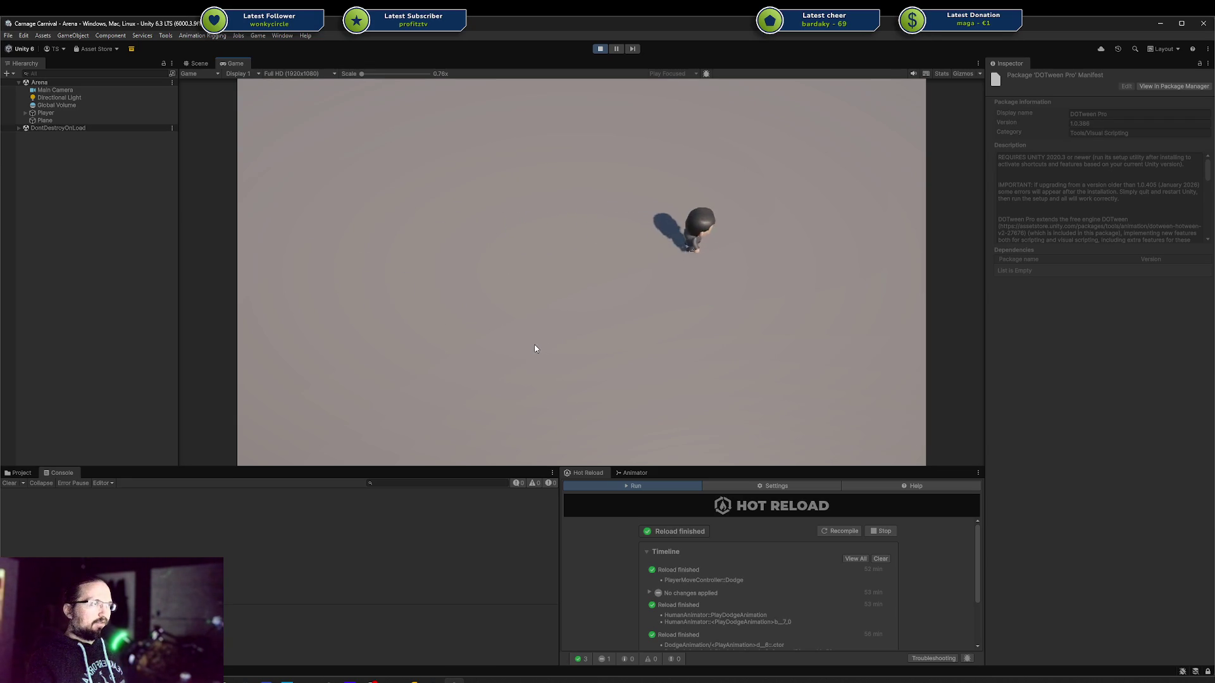
{"action": "key", "text": "a"}
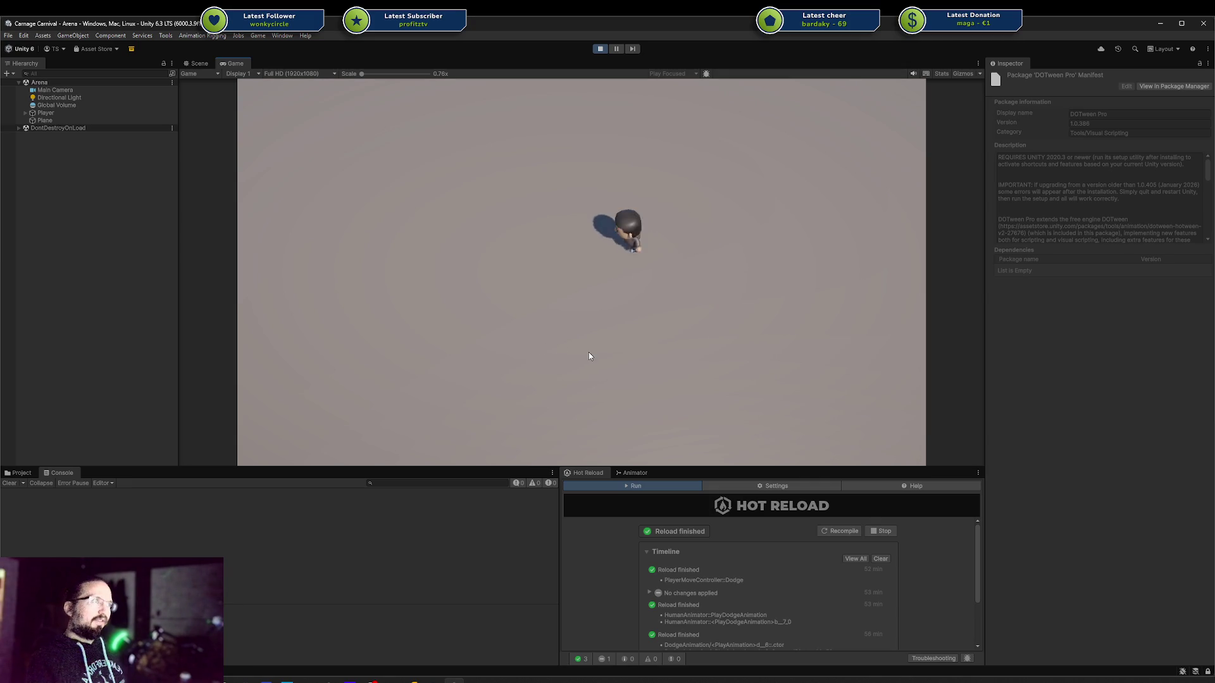
{"action": "key", "text": "a"}
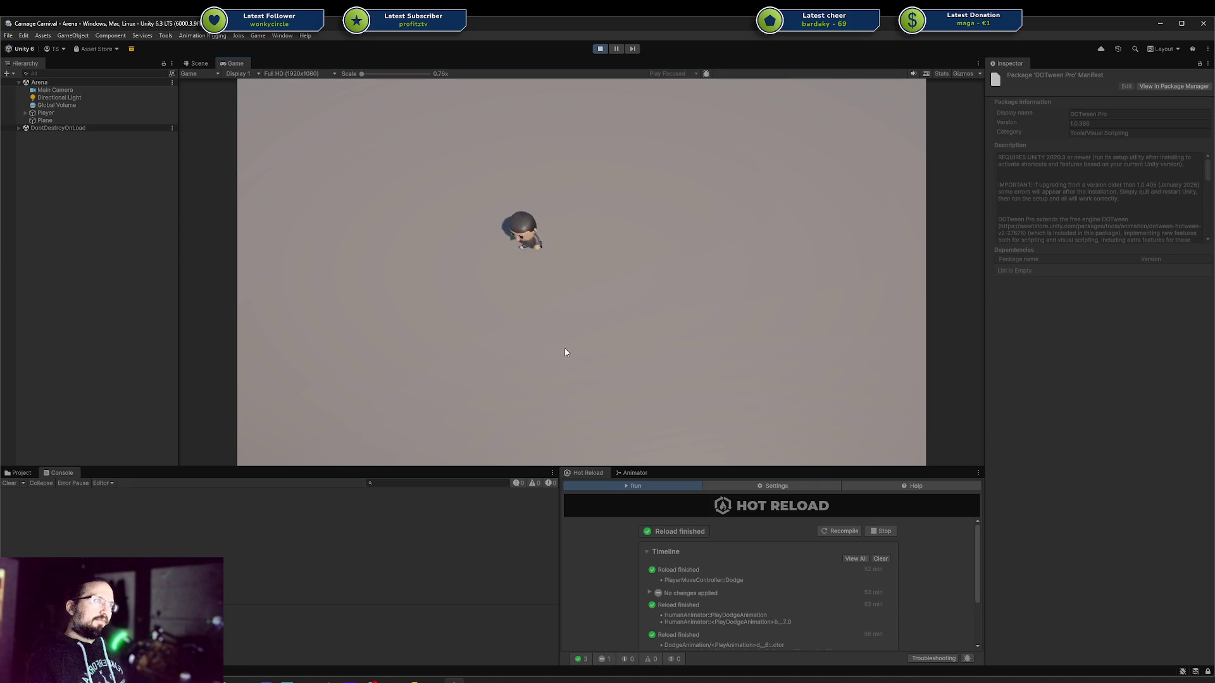
Bring Rider to the front with PlayerMoveController.cs, caret on empty line 75
{"action": "mouse_move", "coordinate": [454, 680]}
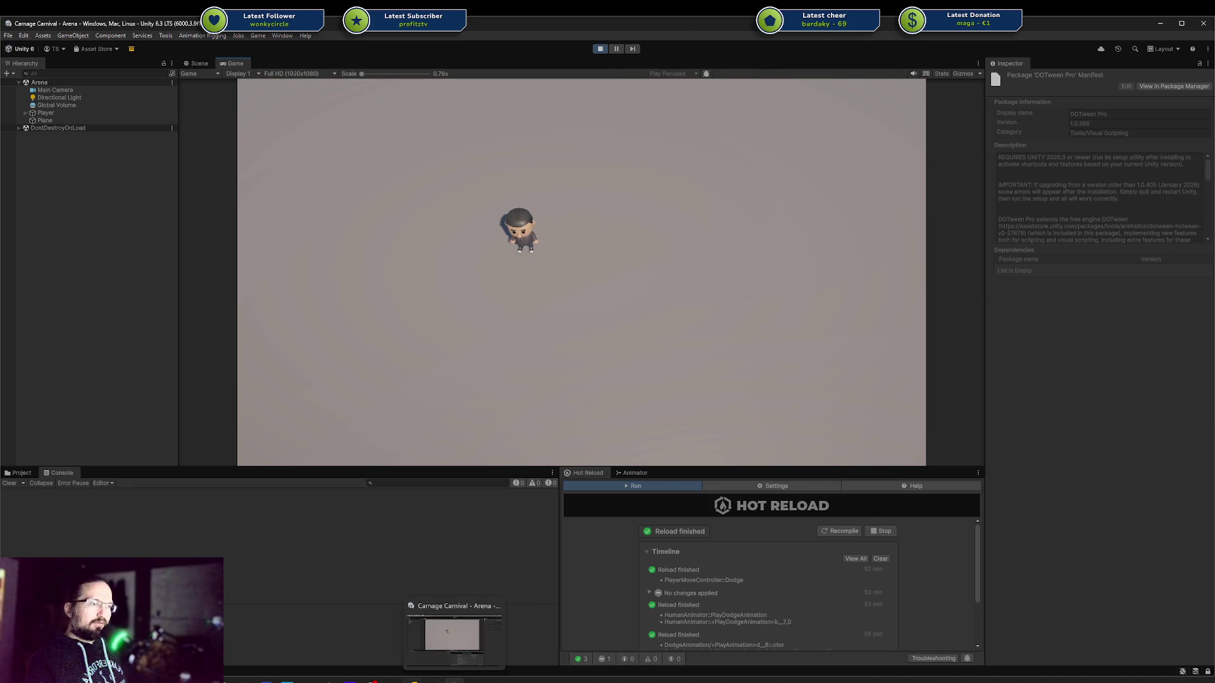
{"action": "left_click", "coordinate": [464, 639]}
{"action": "left_click", "coordinate": [464, 291]}
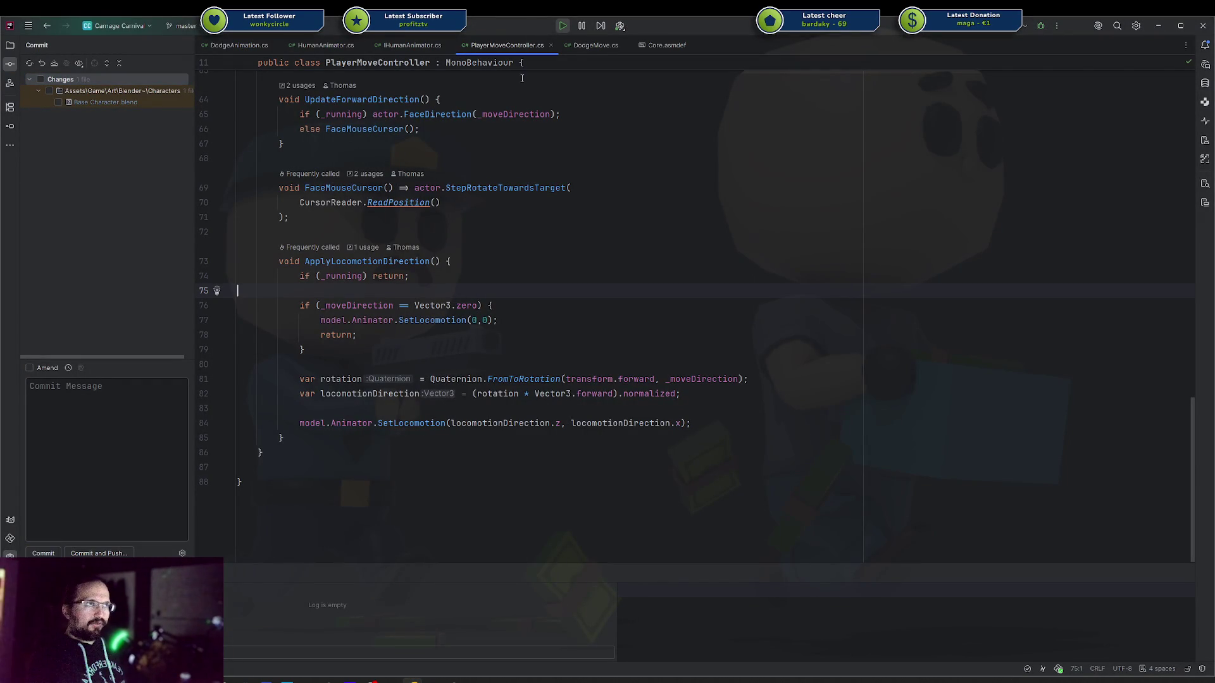
Review DodgeAnimation.cs, checking the 0.25f value and the Transition call on line 34
{"action": "left_click", "coordinate": [237, 45]}
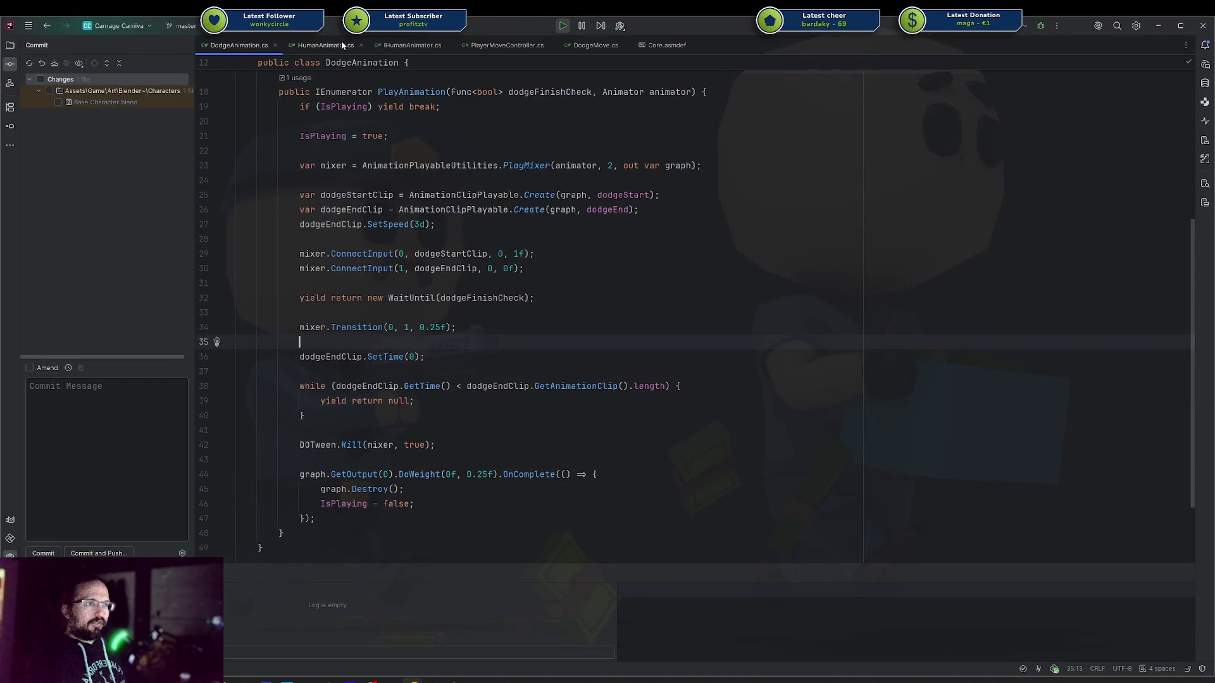
{"action": "left_click", "coordinate": [498, 475]}
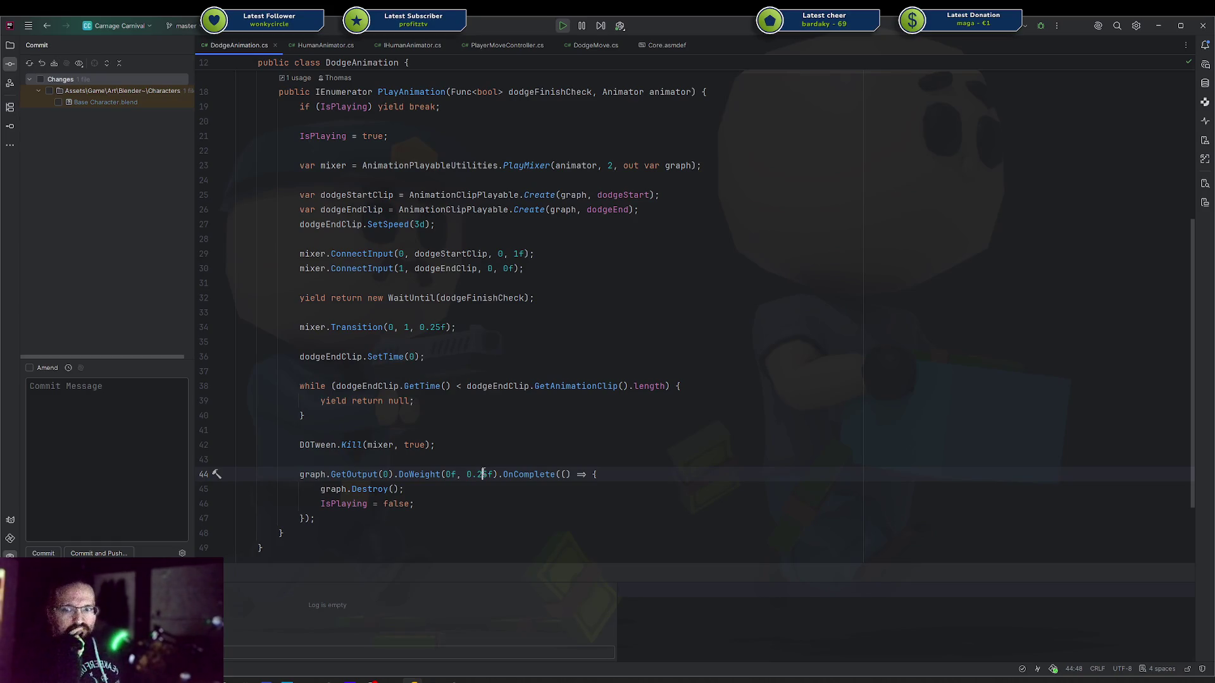
{"action": "left_click", "coordinate": [441, 430]}
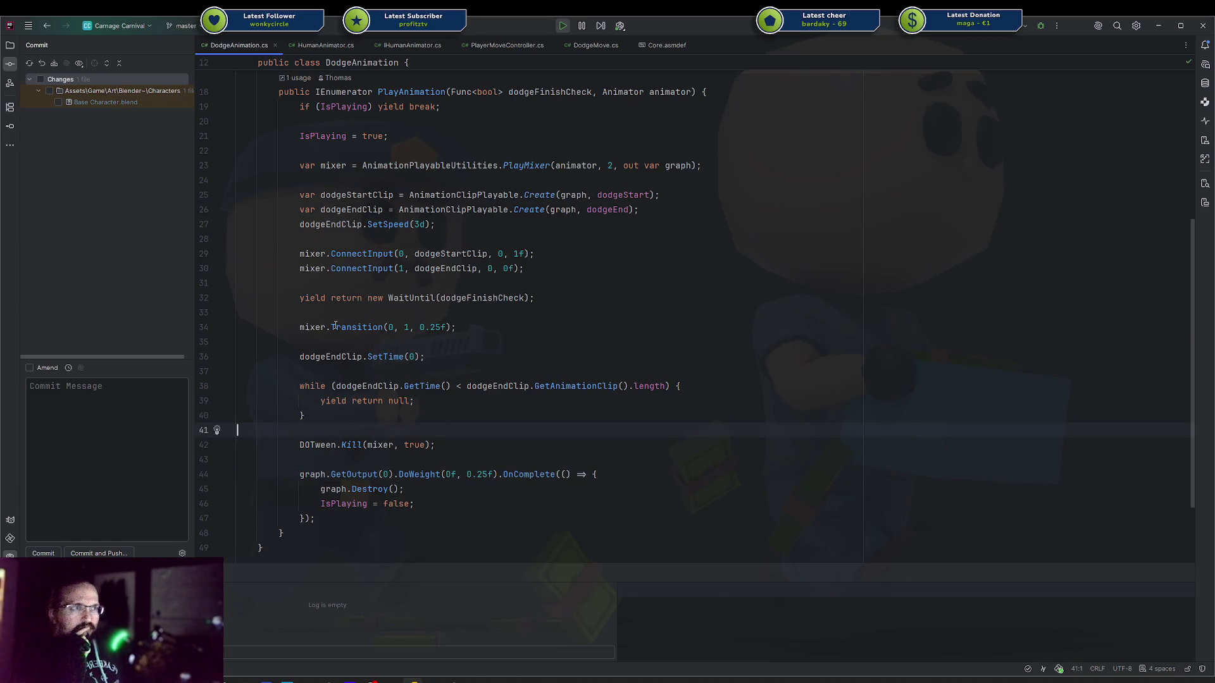
{"action": "left_click_drag", "start_coordinate": [336, 326], "coordinate": [396, 327]}
{"action": "left_click", "coordinate": [419, 346]}
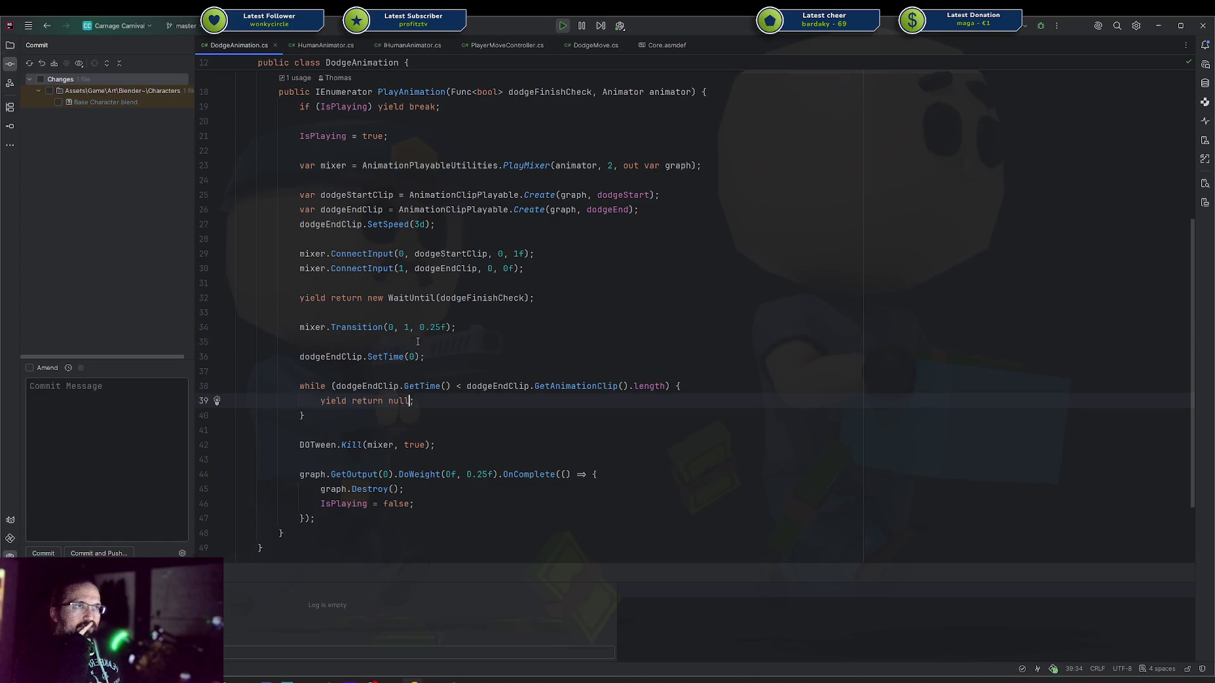
Close the IHumanAnimator.cs and PlayerMoveController.cs files, showing HumanAnimator.cs
{"action": "right_click", "coordinate": [265, 51]}
{"action": "left_click", "coordinate": [357, 44]}
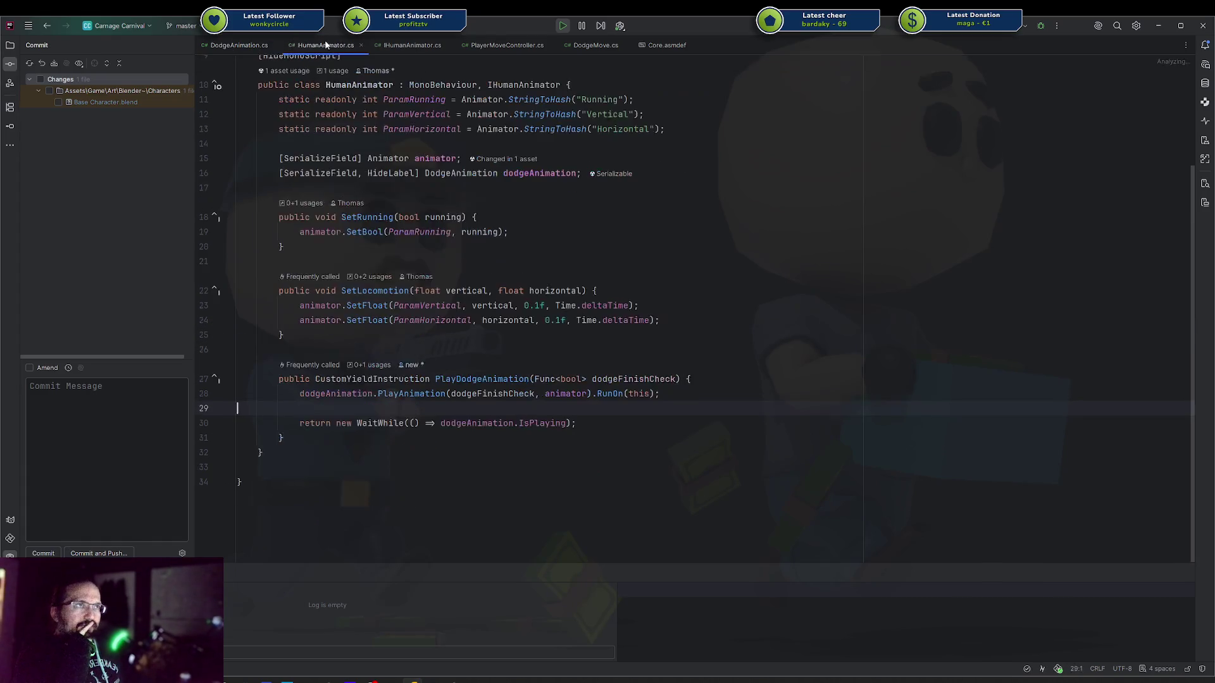
{"action": "middle_click", "coordinate": [399, 47]}
{"action": "middle_click", "coordinate": [399, 46]}
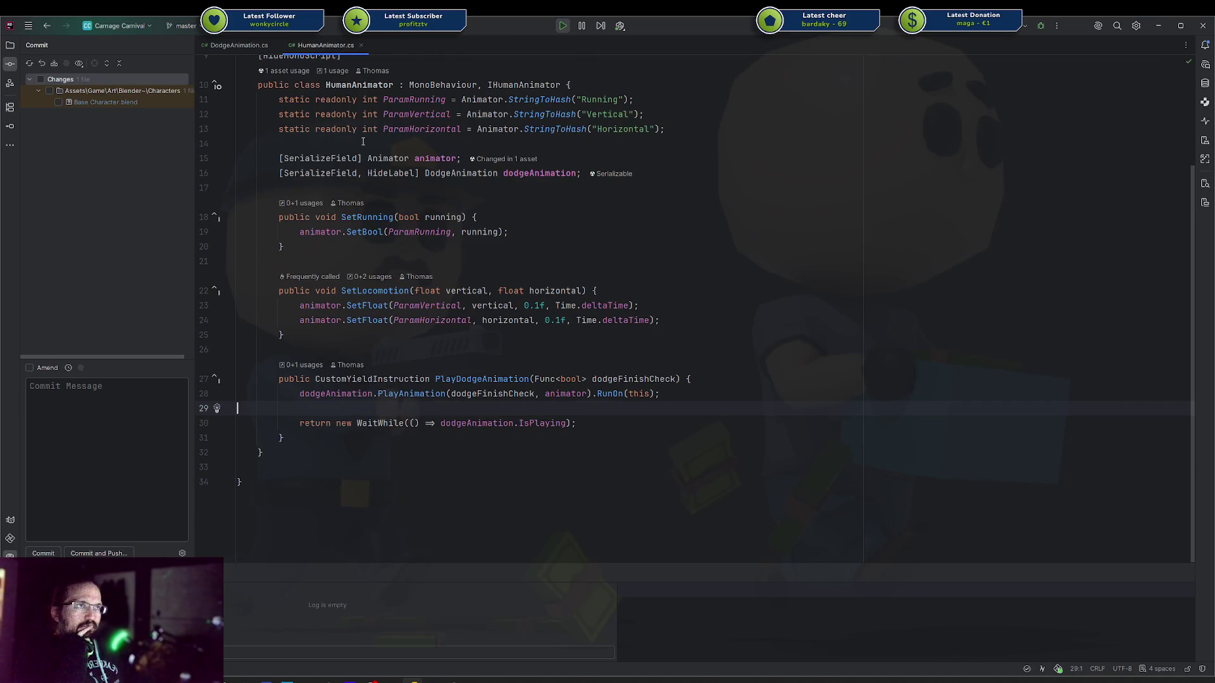
Inspect the PlayAnimation declaration in DodgeAnimation.cs and return to its call in HumanAnimator.cs
{"action": "scroll", "coordinate": [469, 199], "scroll_direction": "up", "scroll_amount": 1}
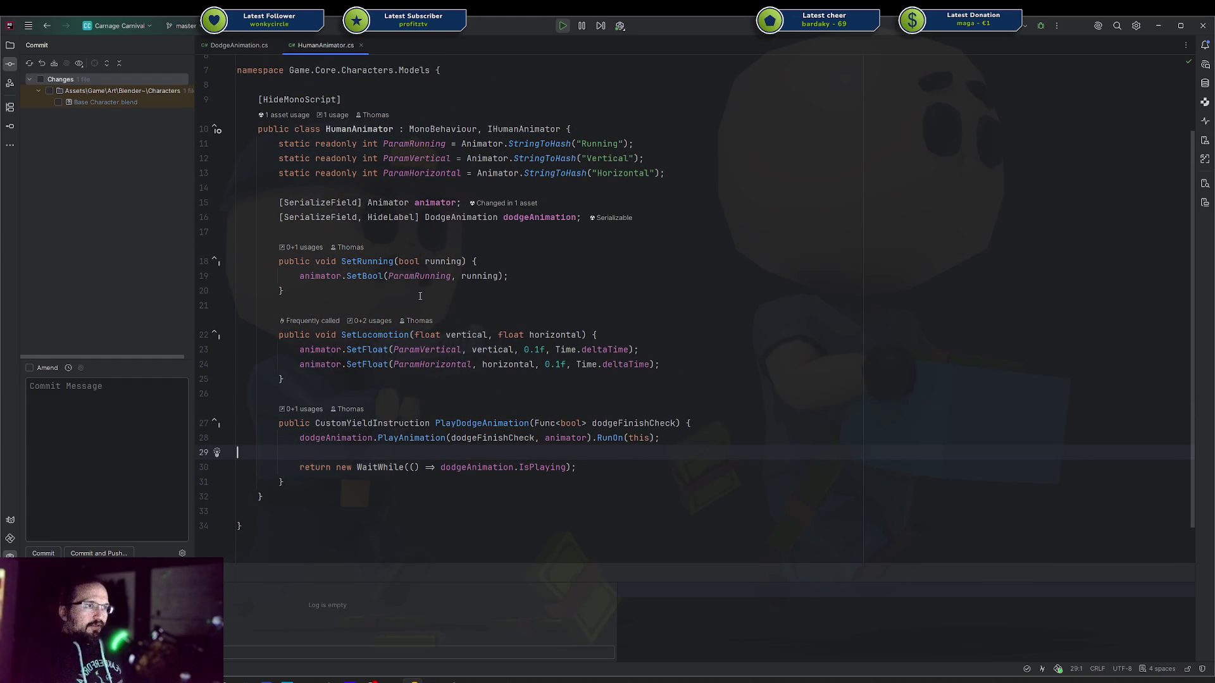
{"action": "left_click", "coordinate": [411, 438], "text": "ctrl"}
{"action": "key", "text": "ctrl+alt+Left"}
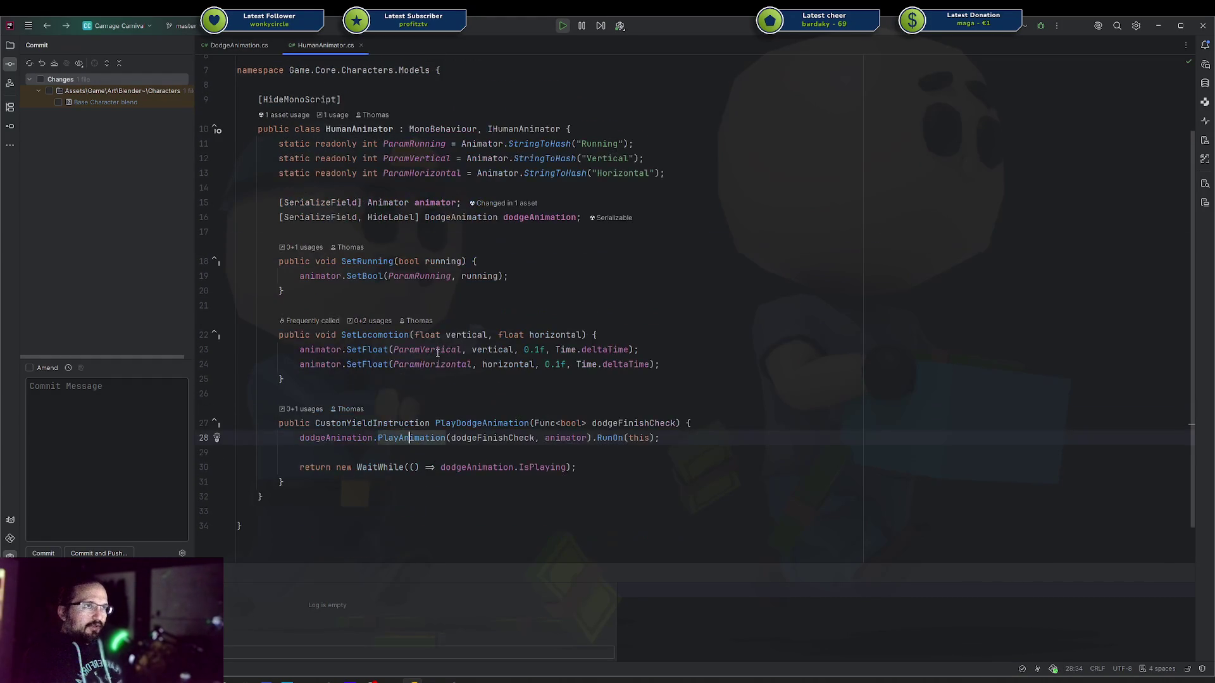
{"action": "left_click", "coordinate": [409, 438], "text": "ctrl"}
{"action": "scroll", "coordinate": [392, 273], "scroll_direction": "down", "scroll_amount": 2}
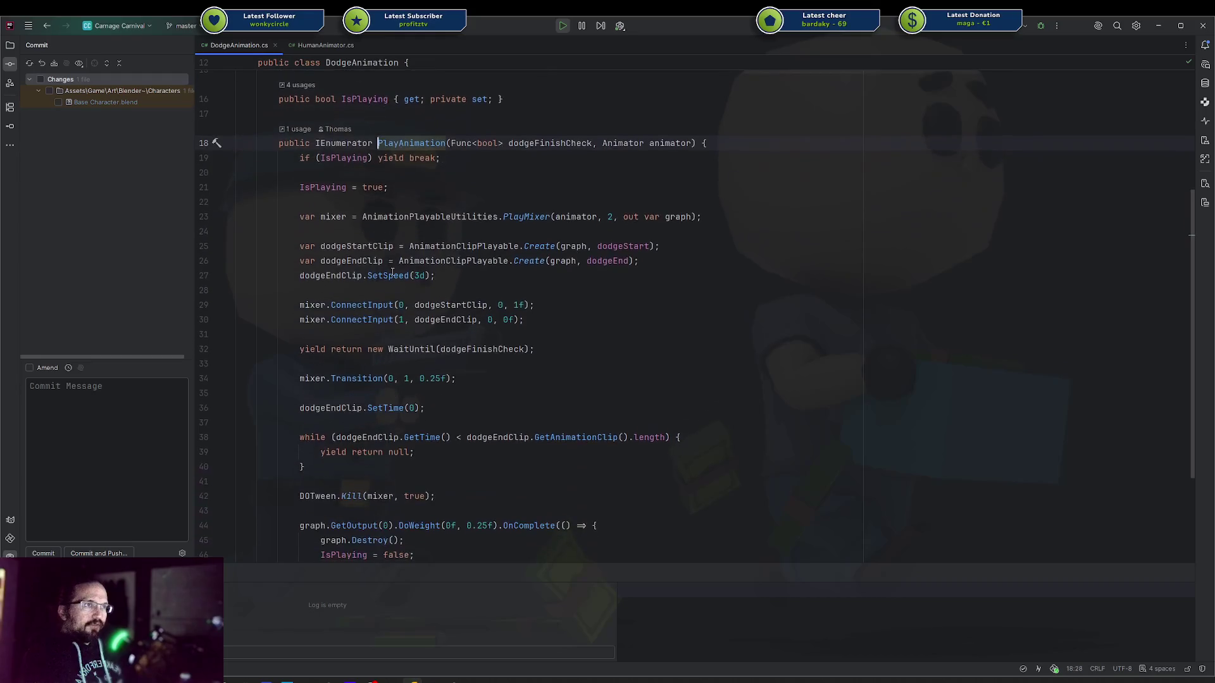
{"action": "key", "text": "ctrl+alt+Left"}
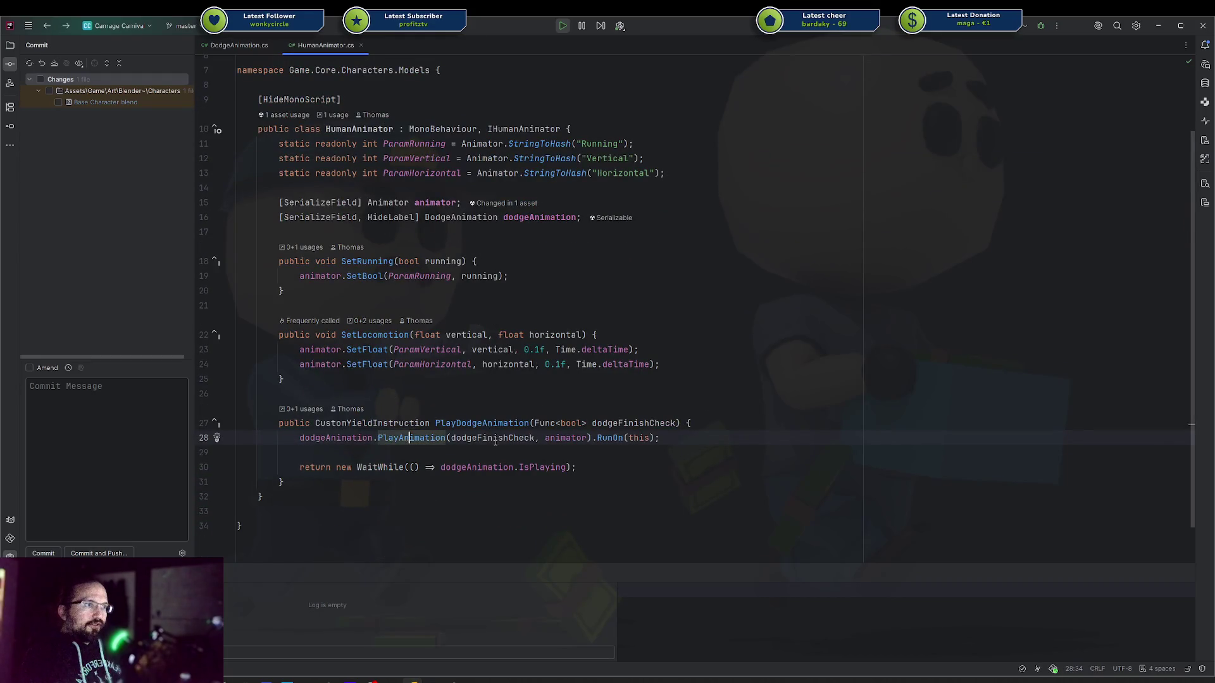
Open DodgeMove.cs, inspect false and dodgeAnimation on lines 37–39, then return to DodgeAnimation.cs
{"action": "left_click", "coordinate": [468, 424], "text": "ctrl"}
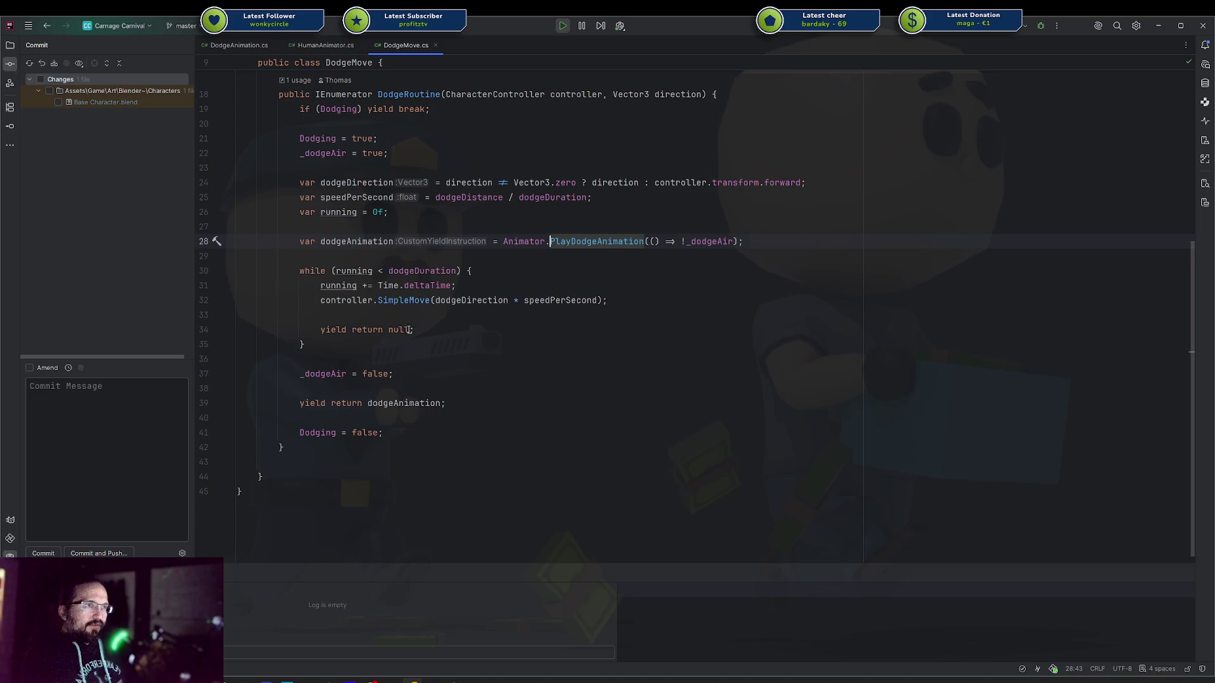
{"action": "left_click_drag", "start_coordinate": [389, 374], "coordinate": [367, 374]}
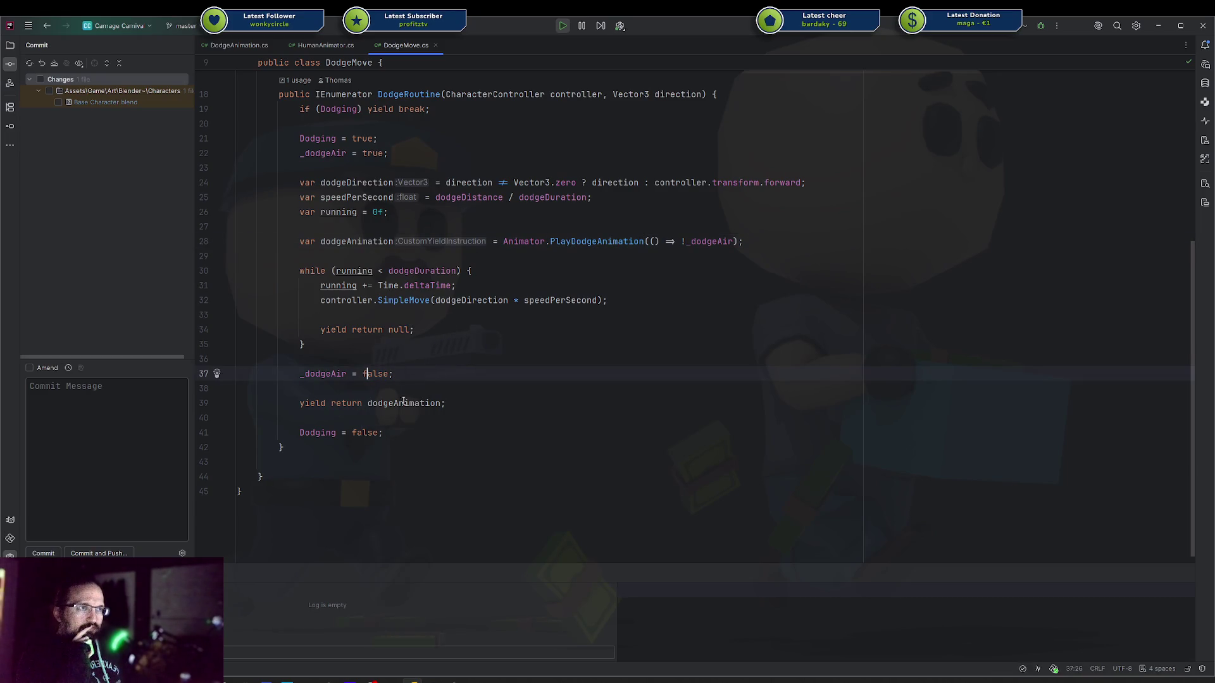
{"action": "left_click", "coordinate": [377, 403]}
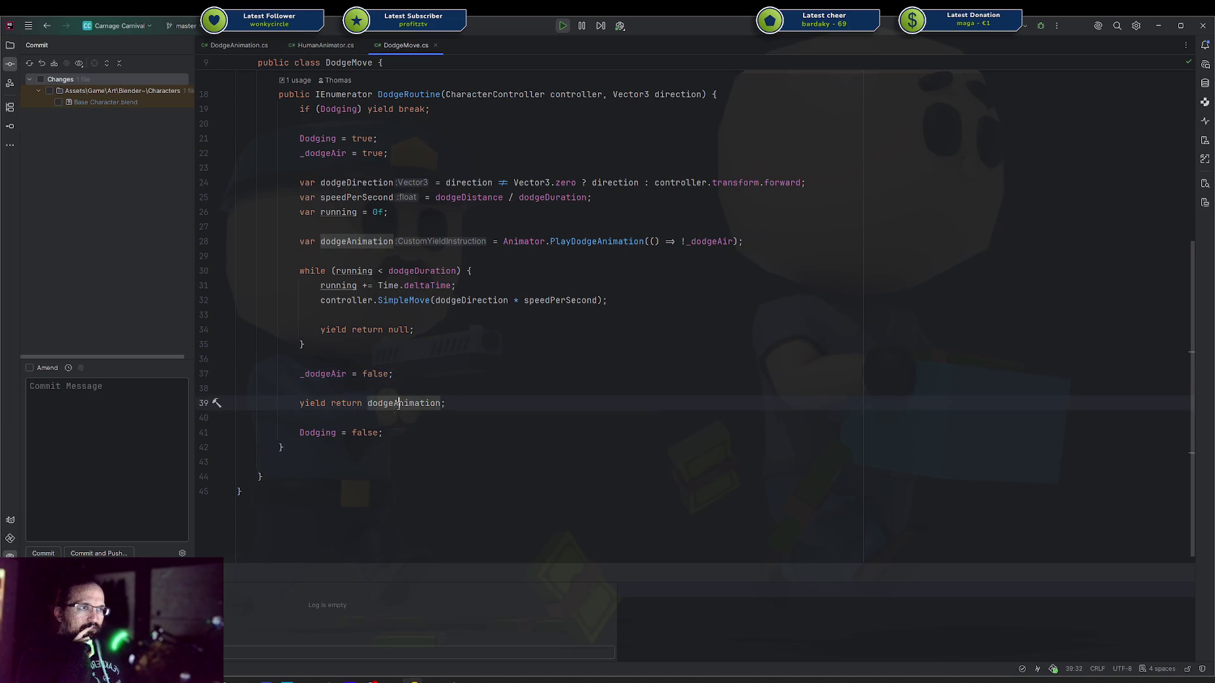
{"action": "left_click", "coordinate": [377, 433]}
{"action": "double_click", "coordinate": [404, 403]}
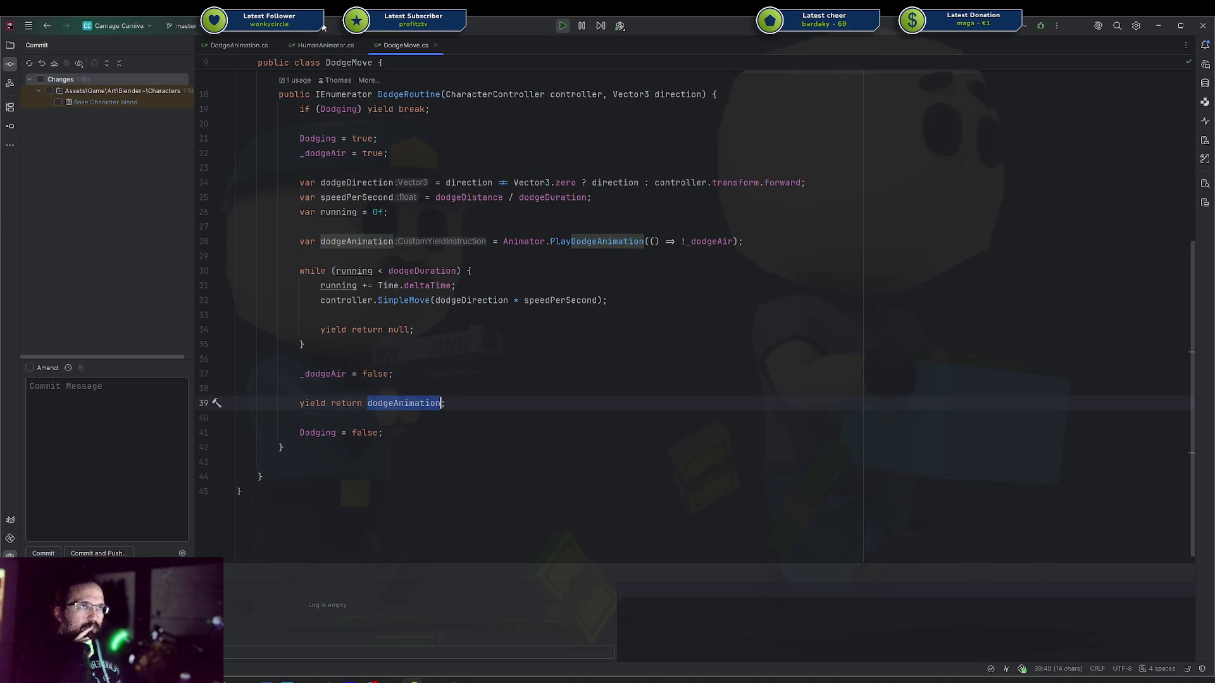
{"action": "left_click", "coordinate": [236, 44]}
{"action": "scroll", "coordinate": [351, 247], "scroll_direction": "down", "scroll_amount": 3}
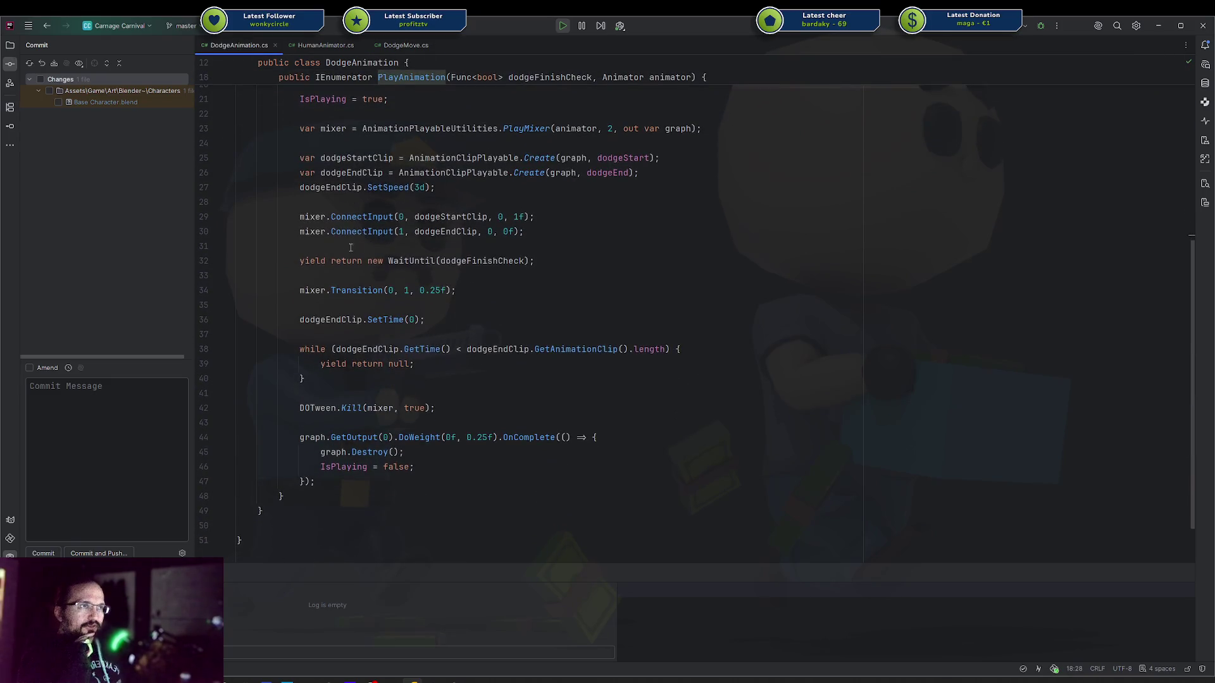
Move DodgeMove.cs ahead of HumanAnimator.cs and review its while loop and yield return
{"action": "mouse_move", "coordinate": [279, 260]}
{"action": "left_mouse_down"}
{"action": "mouse_move", "coordinate": [233, 274]}
{"action": "mouse_move", "coordinate": [511, 300]}
{"action": "left_mouse_up"}
{"action": "left_click", "coordinate": [234, 274]}
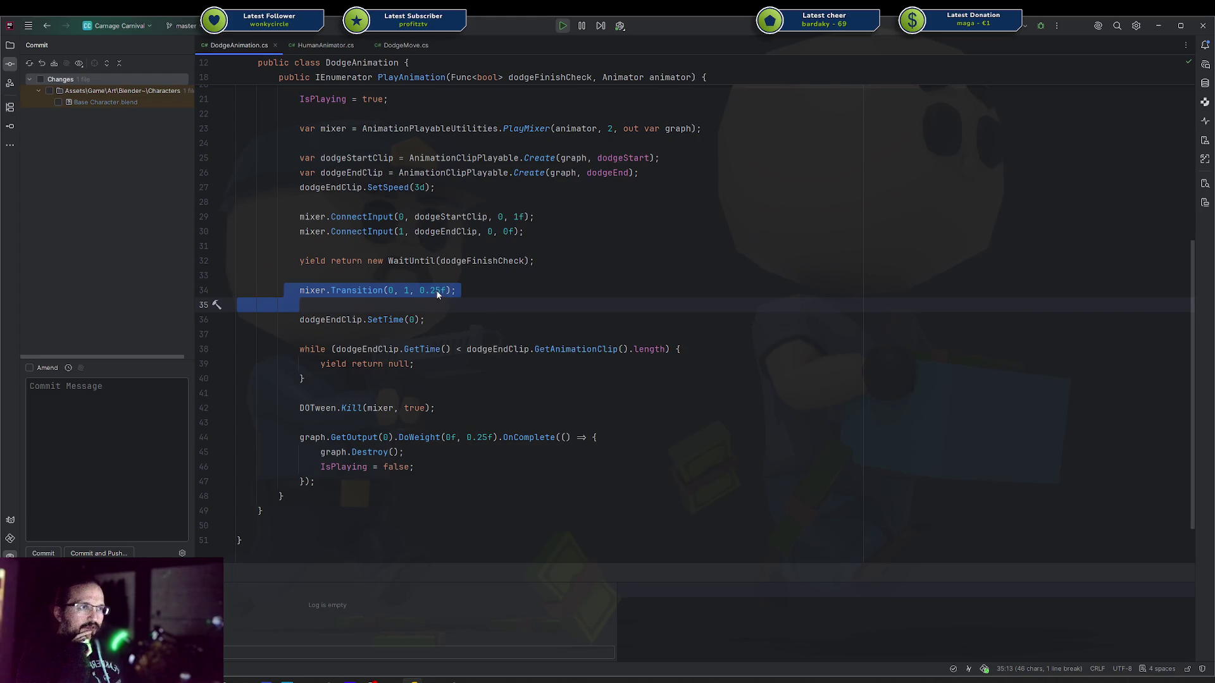
{"action": "left_click", "coordinate": [338, 47]}
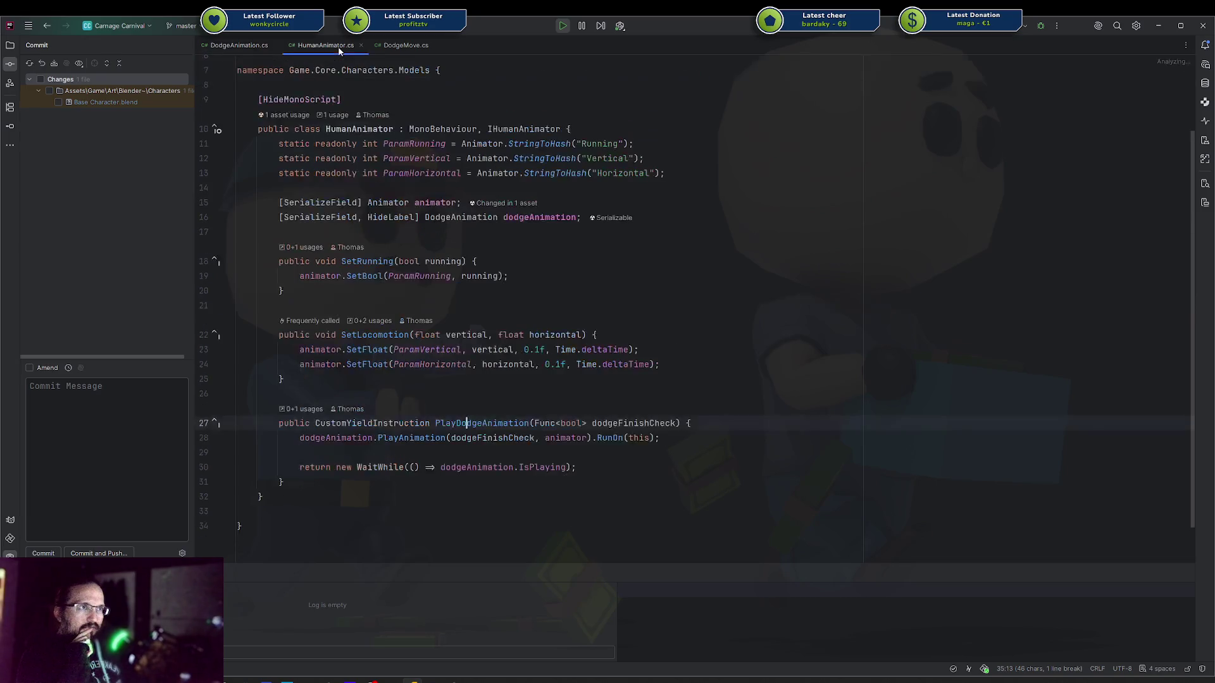
{"action": "left_click_drag", "start_coordinate": [405, 45], "coordinate": [324, 49]}
{"action": "left_click", "coordinate": [360, 317]}
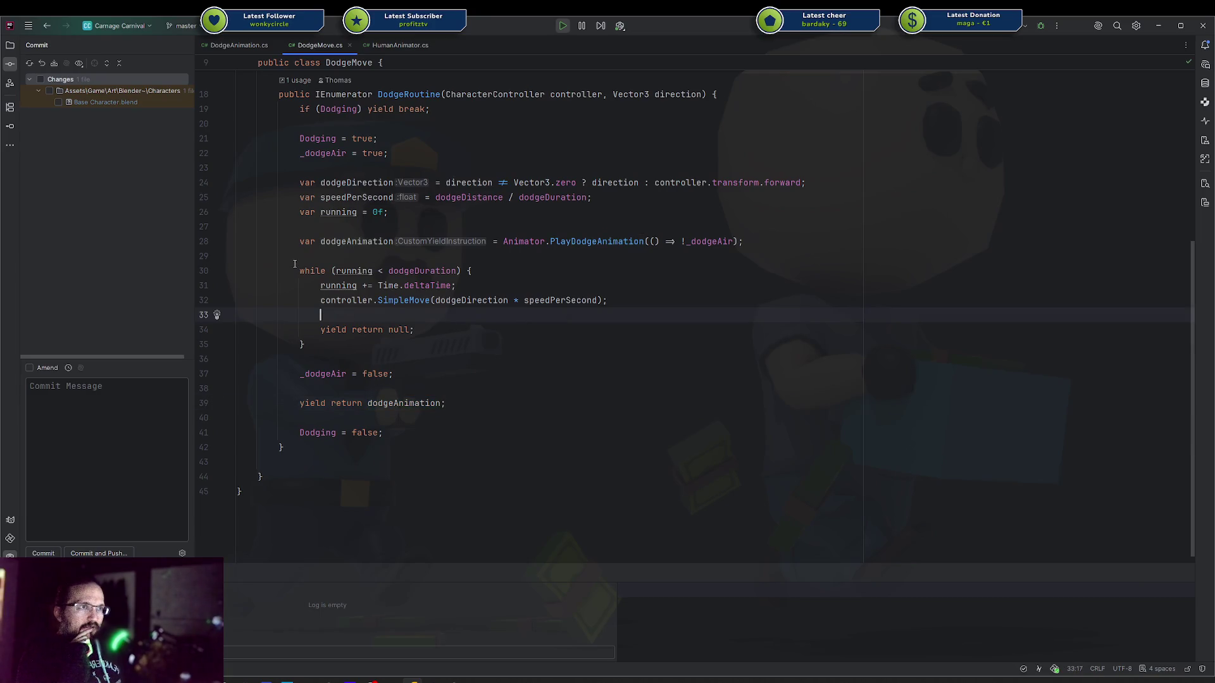
{"action": "left_click", "coordinate": [440, 404]}
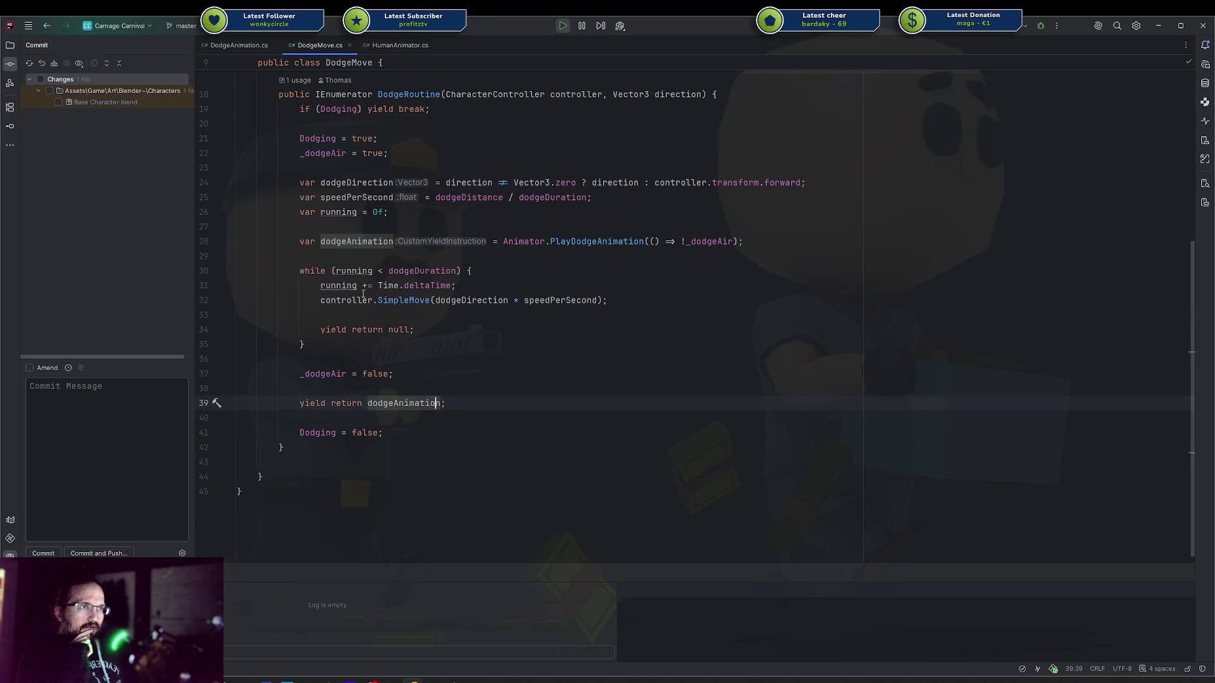
{"action": "left_click_drag", "start_coordinate": [310, 270], "coordinate": [361, 327]}
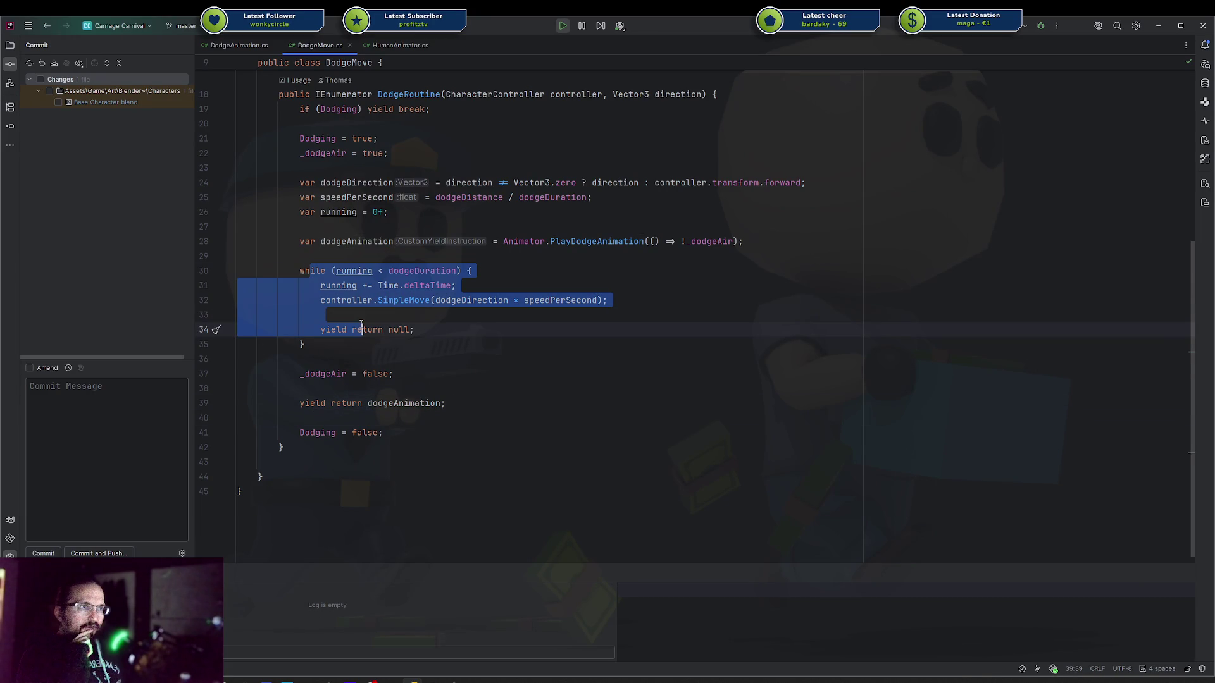
{"action": "left_click", "coordinate": [337, 301]}
{"action": "left_click_drag", "start_coordinate": [322, 403], "coordinate": [359, 403]}
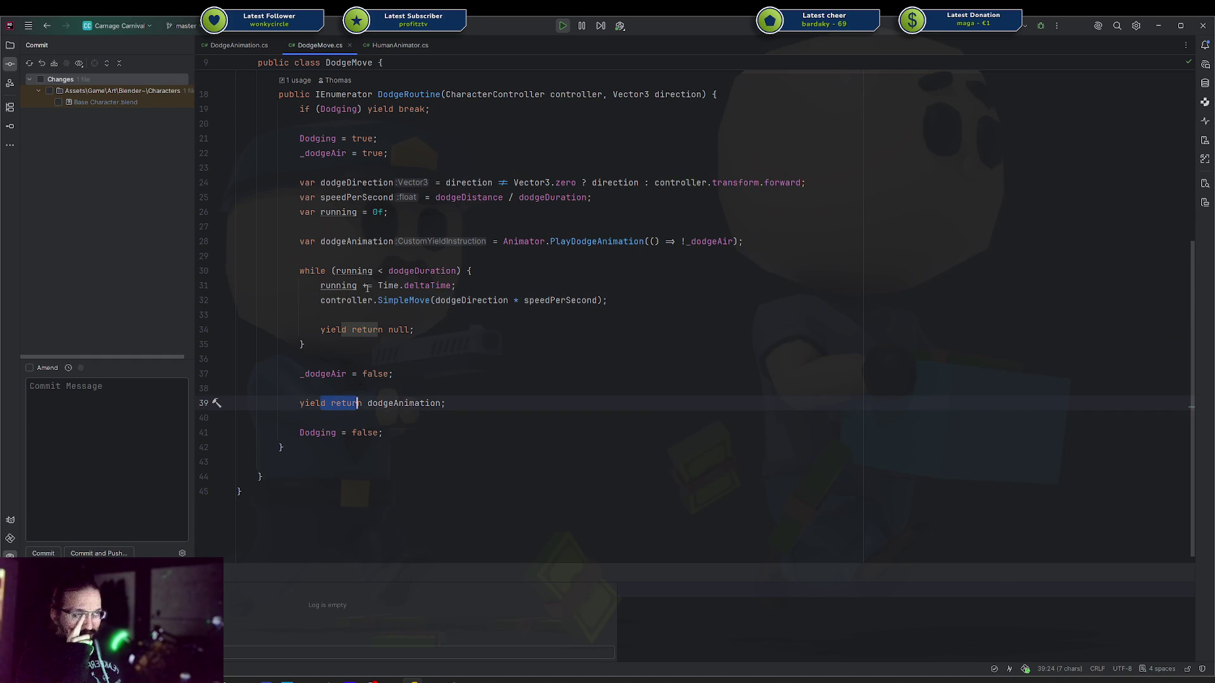
Set the final DoWeight fade in DodgeAnimation.cs to 0.2f and return to Unity
{"action": "left_click", "coordinate": [238, 46]}
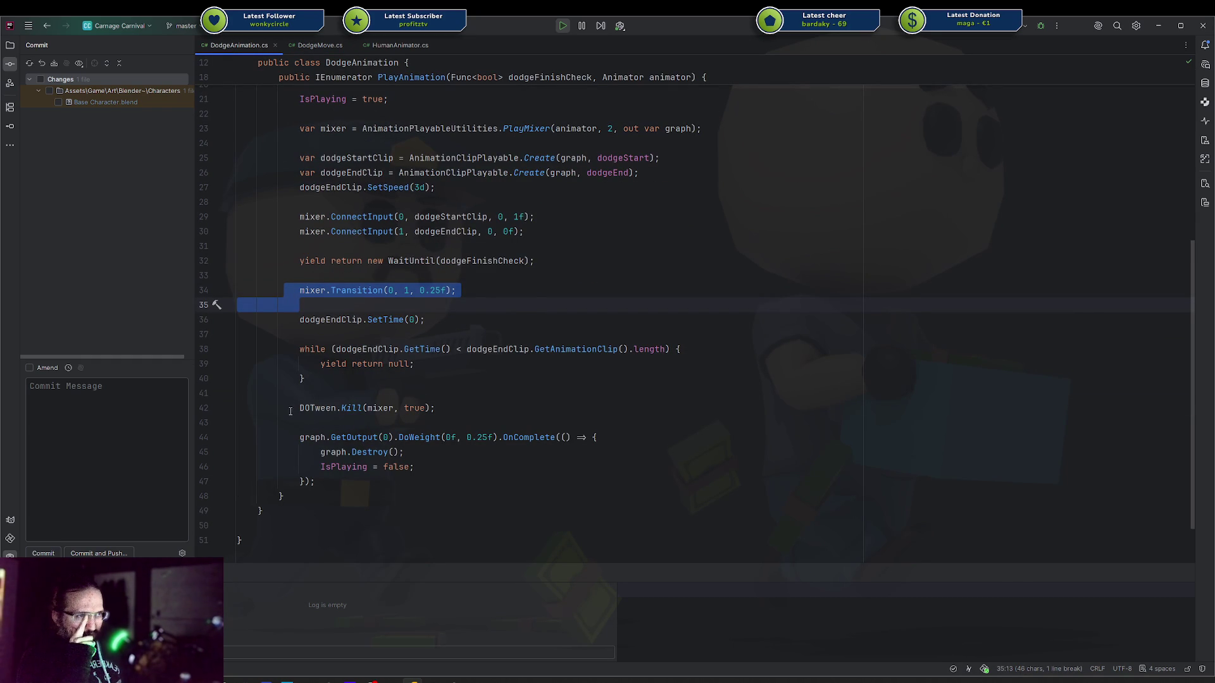
{"action": "mouse_move", "coordinate": [303, 441]}
{"action": "left_mouse_down"}
{"action": "mouse_move", "coordinate": [387, 499]}
{"action": "mouse_move", "coordinate": [366, 483]}
{"action": "left_mouse_up"}
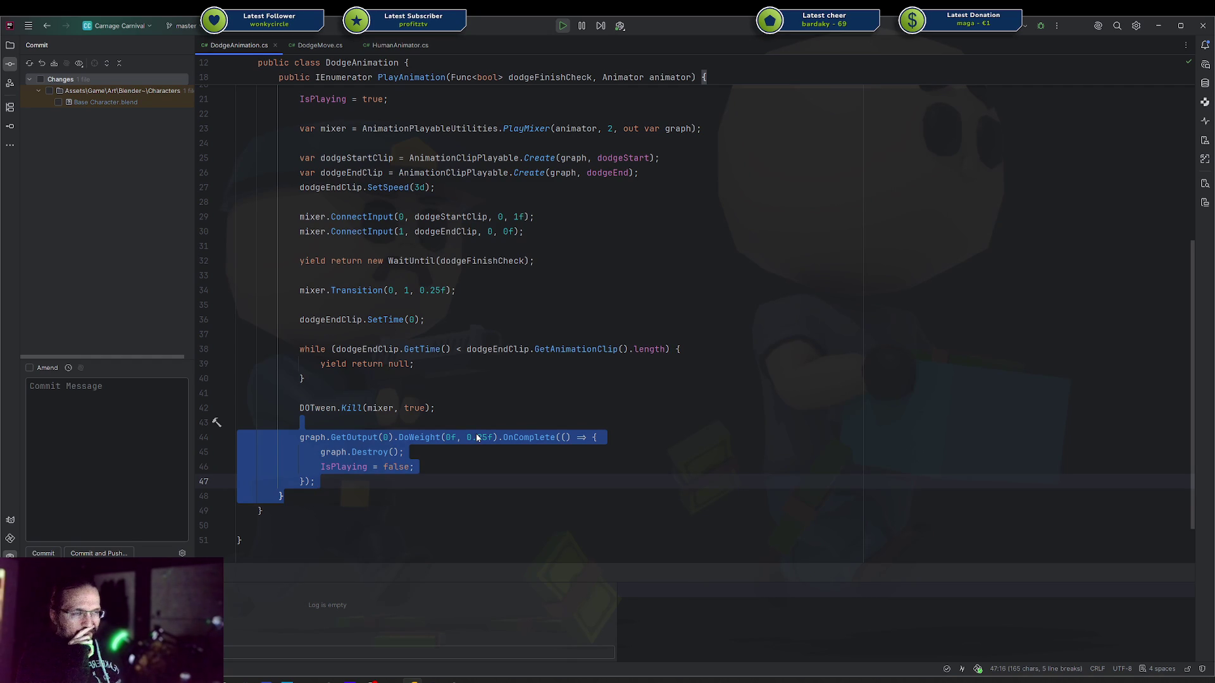
{"action": "left_click", "coordinate": [478, 437]}
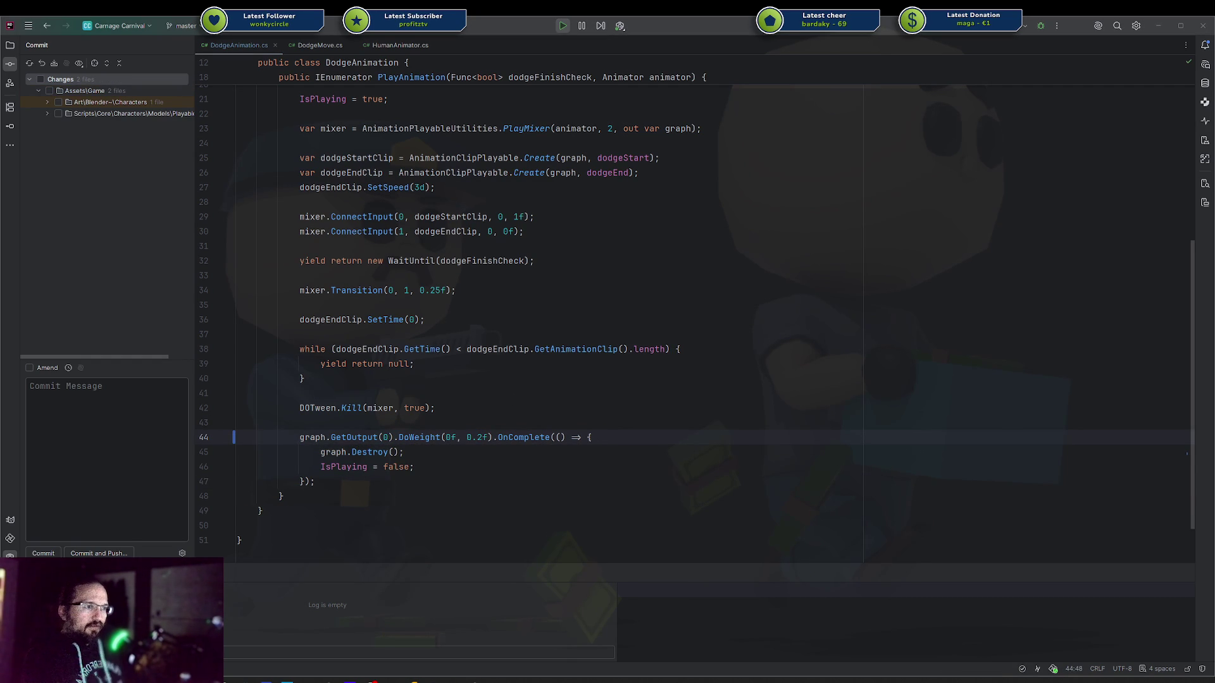
{"action": "key", "text": "alt+Tab"}
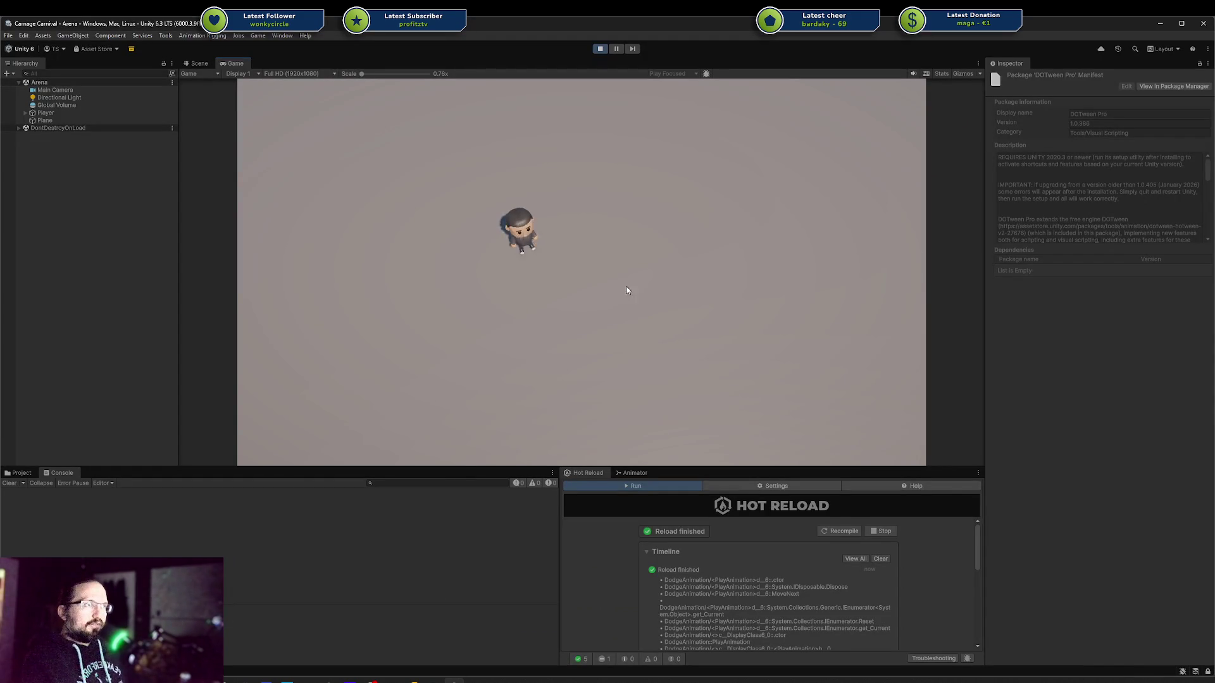
Play-test a dodge moving right, then down and left, and return to DodgeAnimation.cs
{"action": "key", "text": "d"}
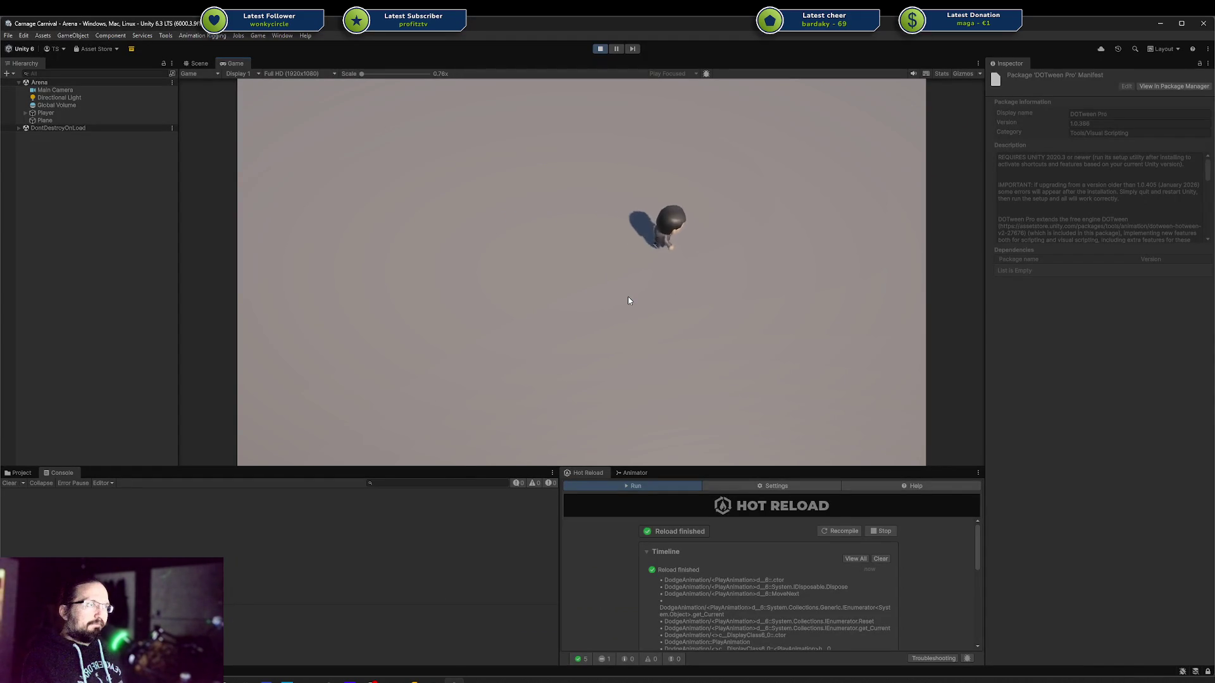
{"action": "key", "text": "space"}
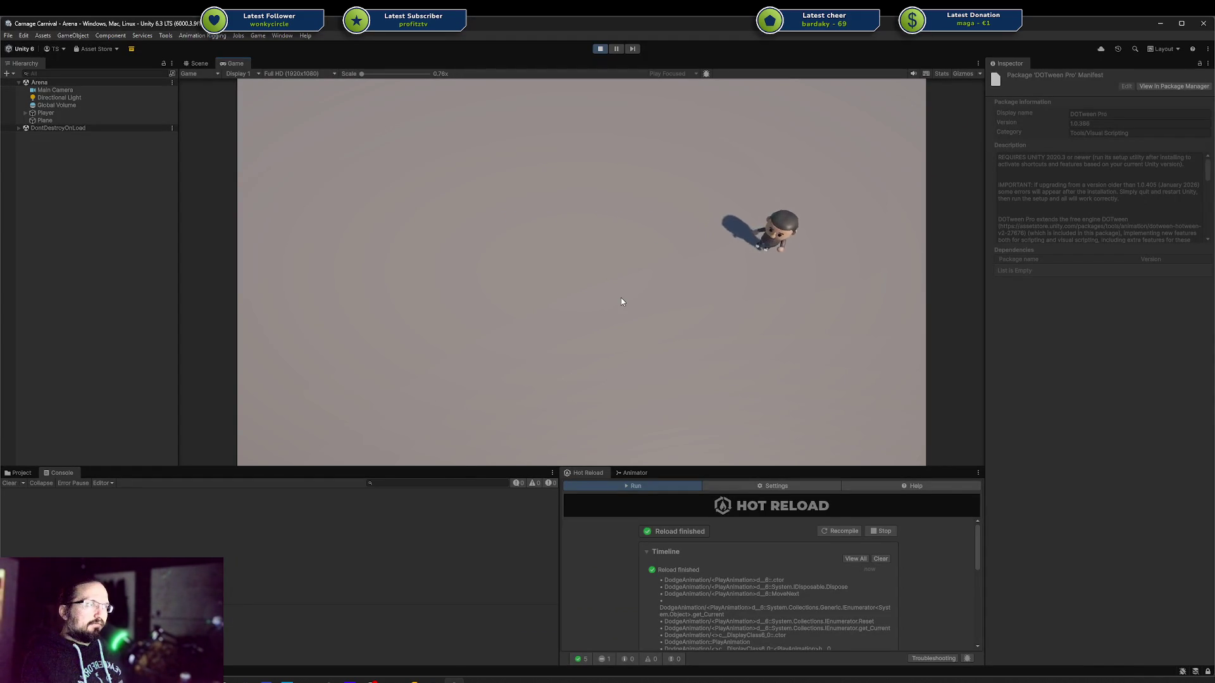
{"action": "key", "text": "s"}
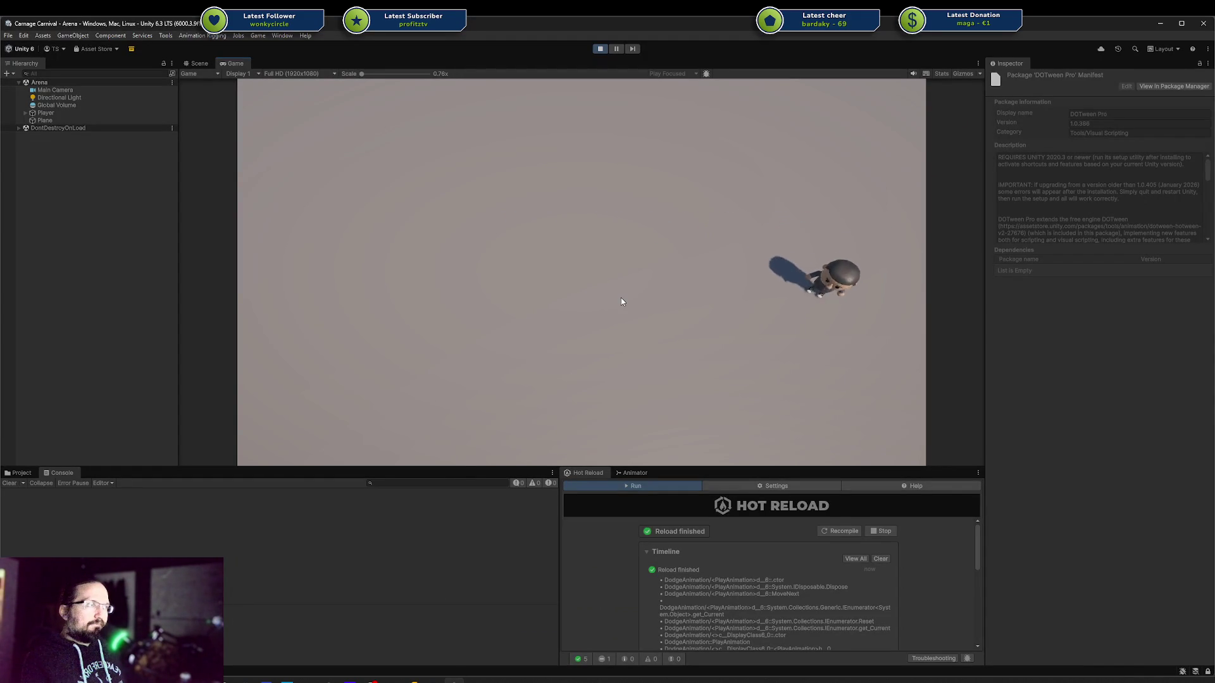
{"action": "key", "text": "a"}
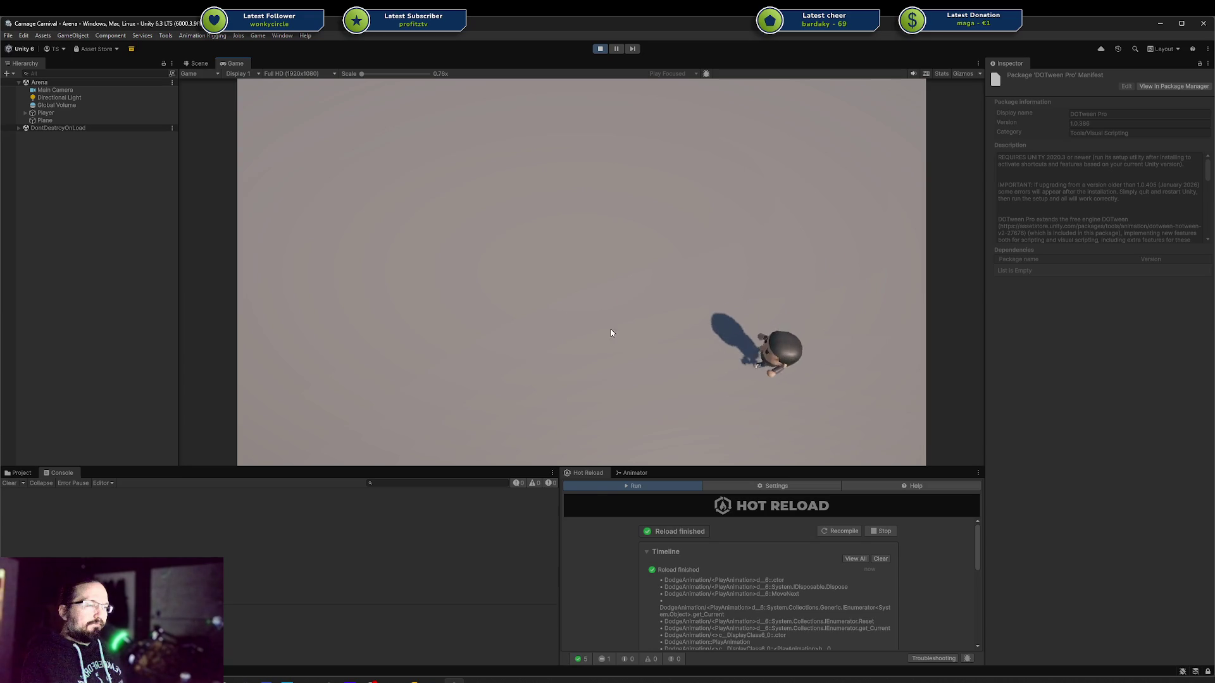
{"action": "key", "text": "alt+Tab"}
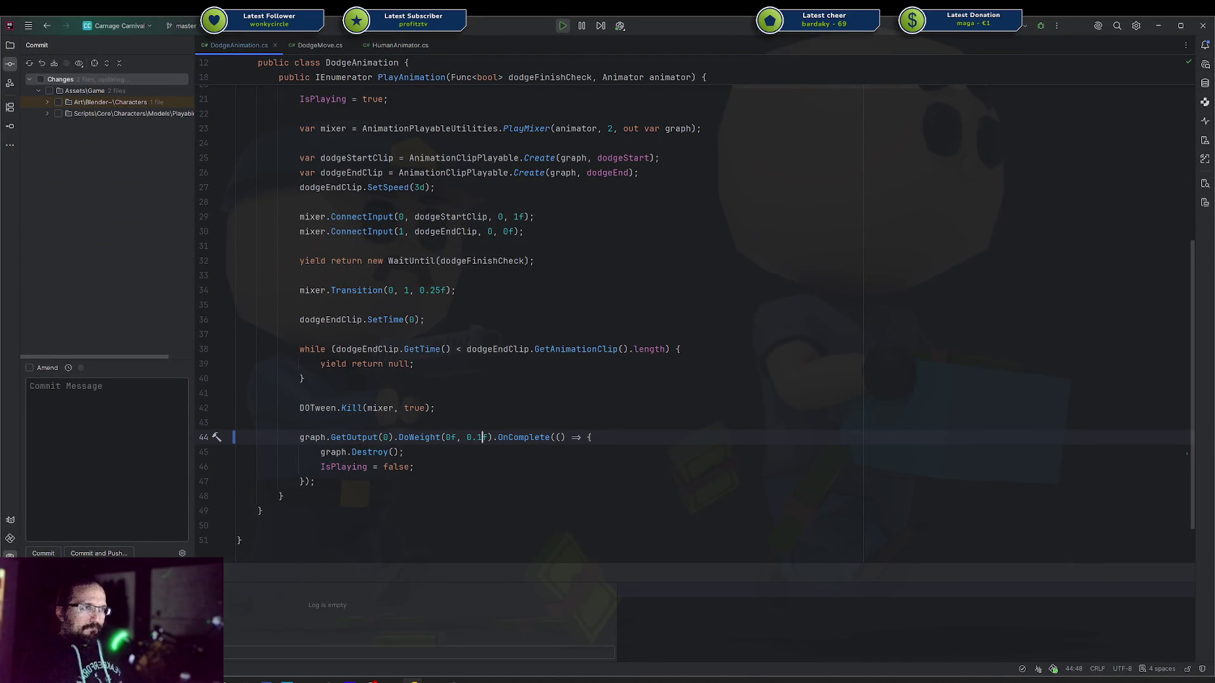
Leave the fade at DoWeight(0f, 0.1f) and return to the running Unity game
{"action": "key", "text": "alt+Tab"}
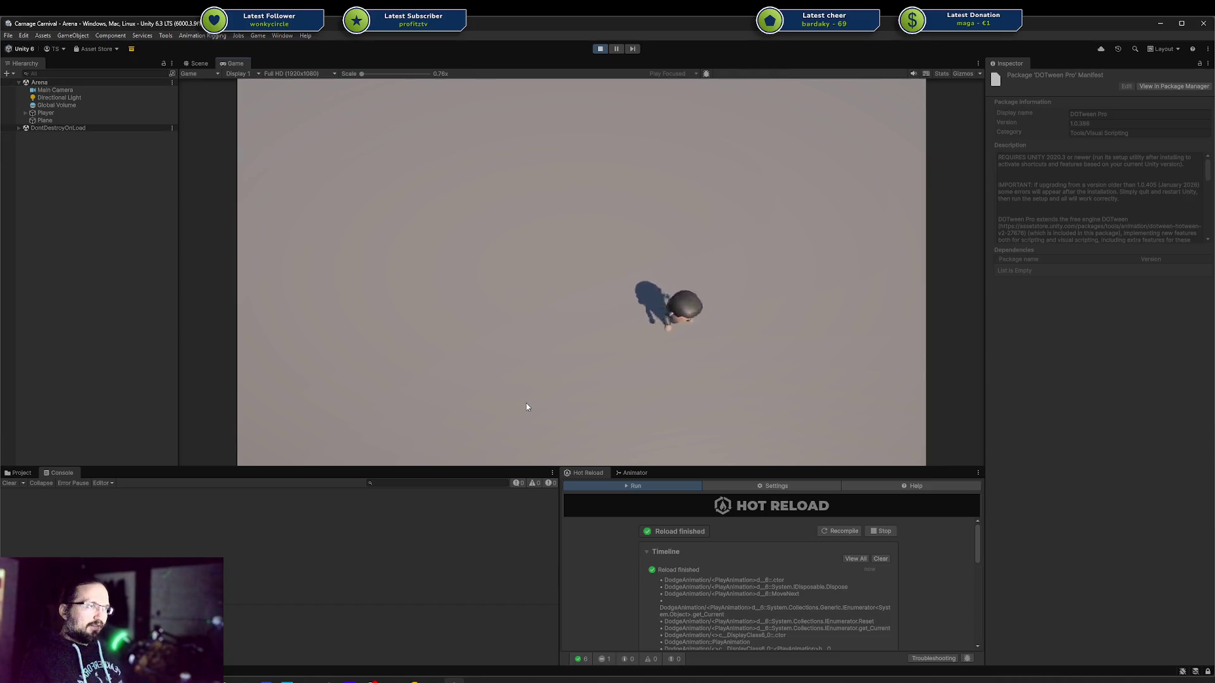
Walk the player left and right across the arena, briefly checking the DodgeAnimation code
{"action": "key", "text": "a"}
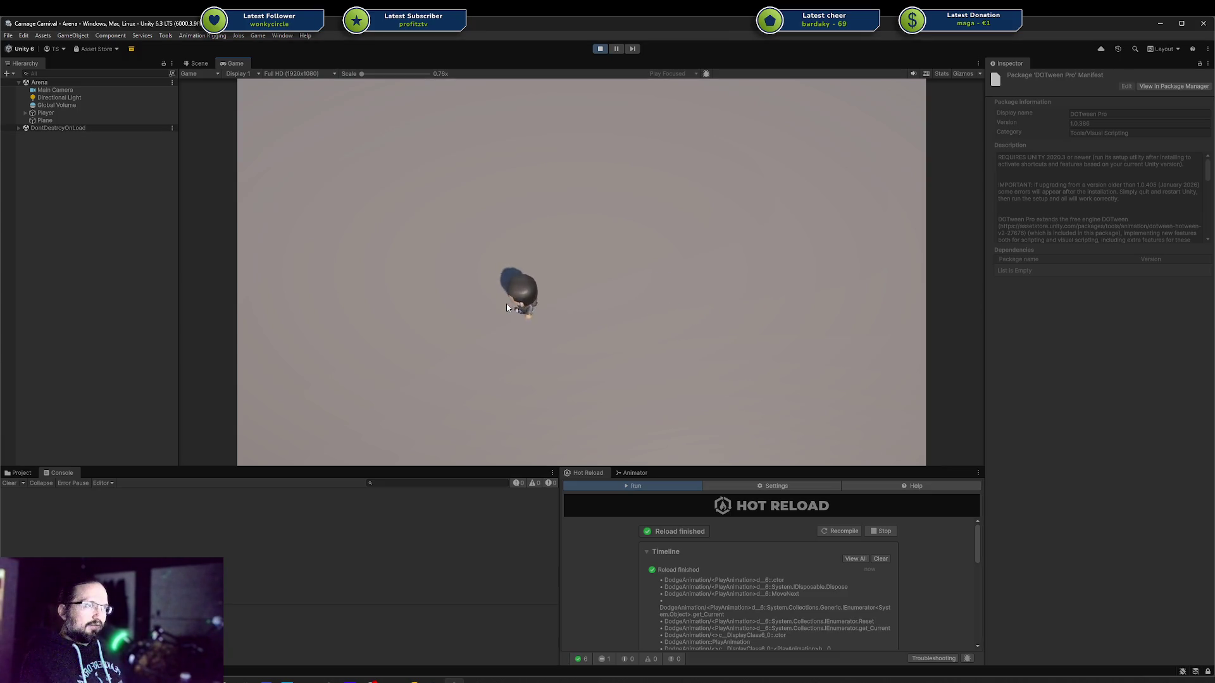
{"action": "key", "text": "d"}
{"action": "key", "text": "d"}
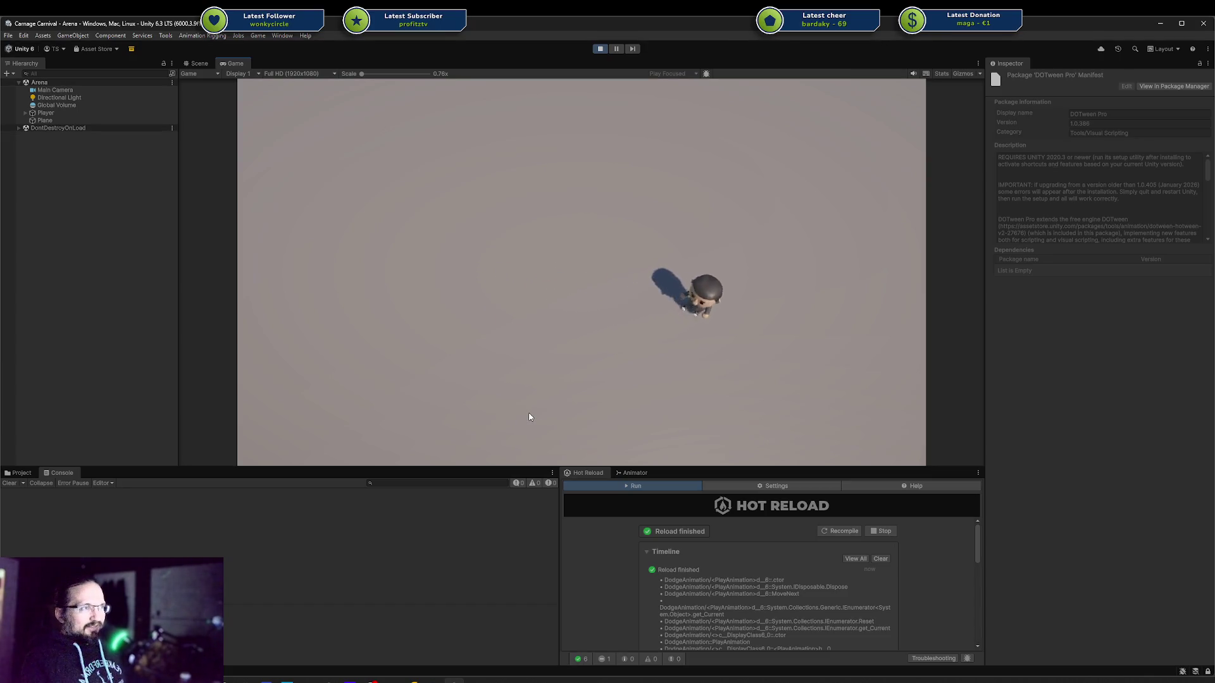
{"action": "key", "text": "a"}
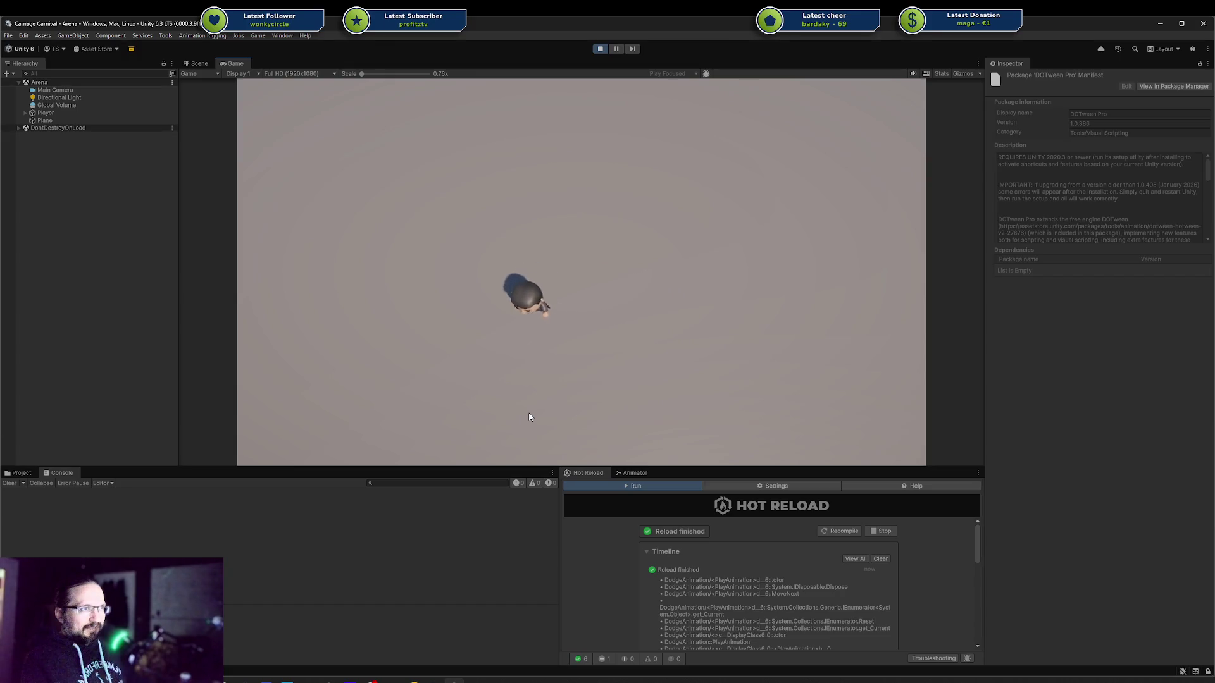
{"action": "key", "text": "alt+Tab"}
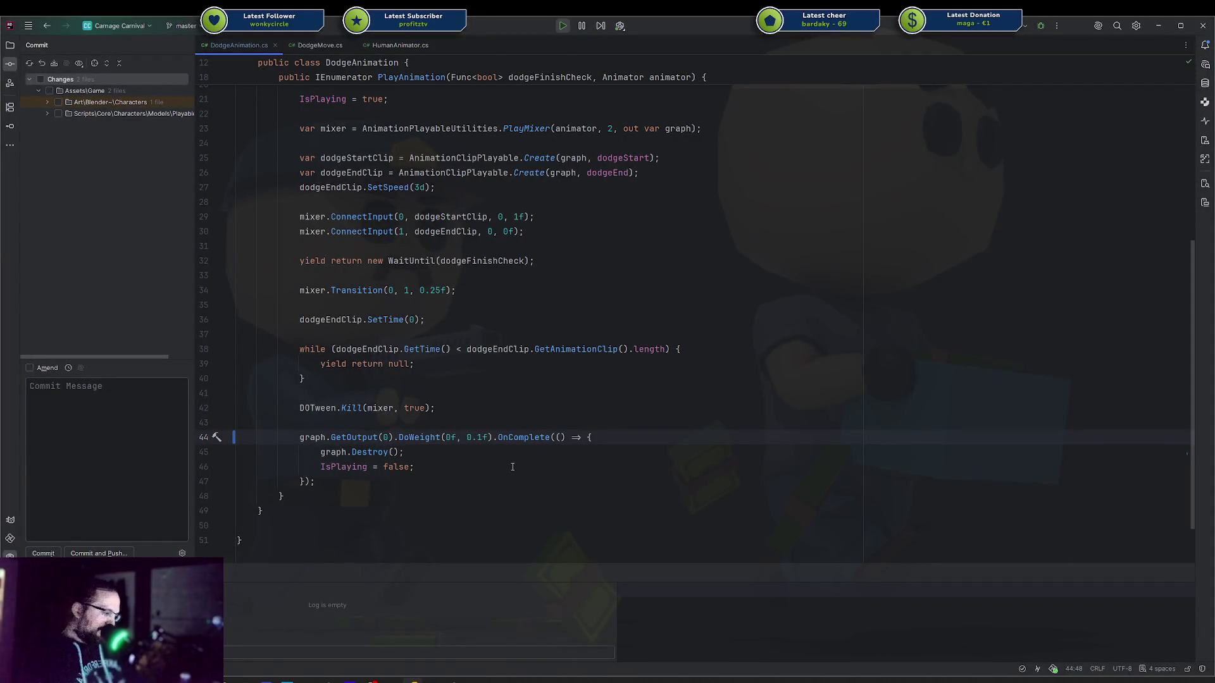
{"action": "key", "text": "alt+Tab"}
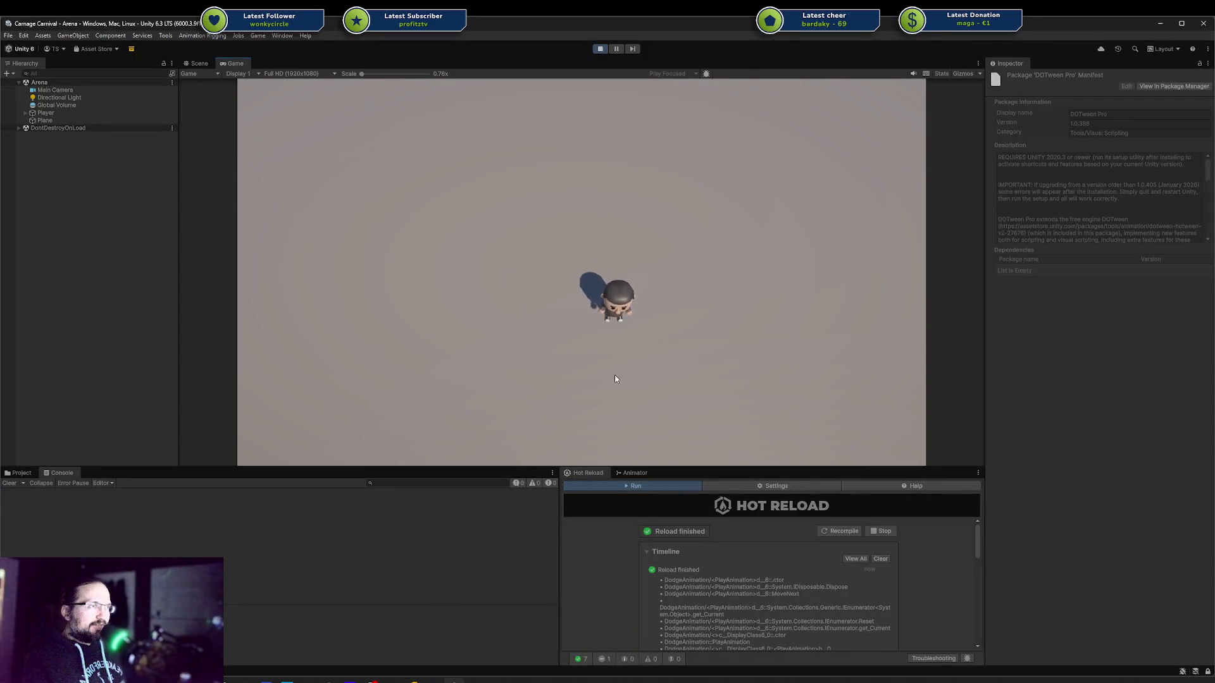
Test the quicker dodge roll left and right, reaching the arena's right edge
{"action": "key", "text": "space"}
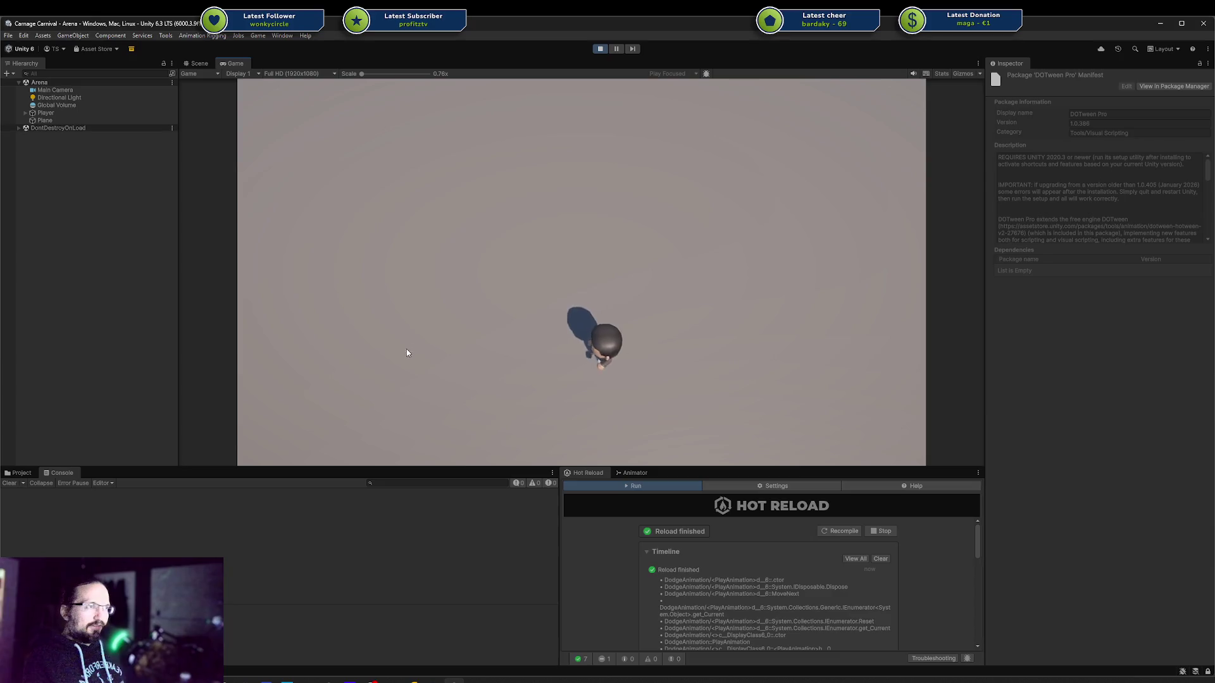
{"action": "key", "text": "space"}
{"action": "key", "text": "space"}
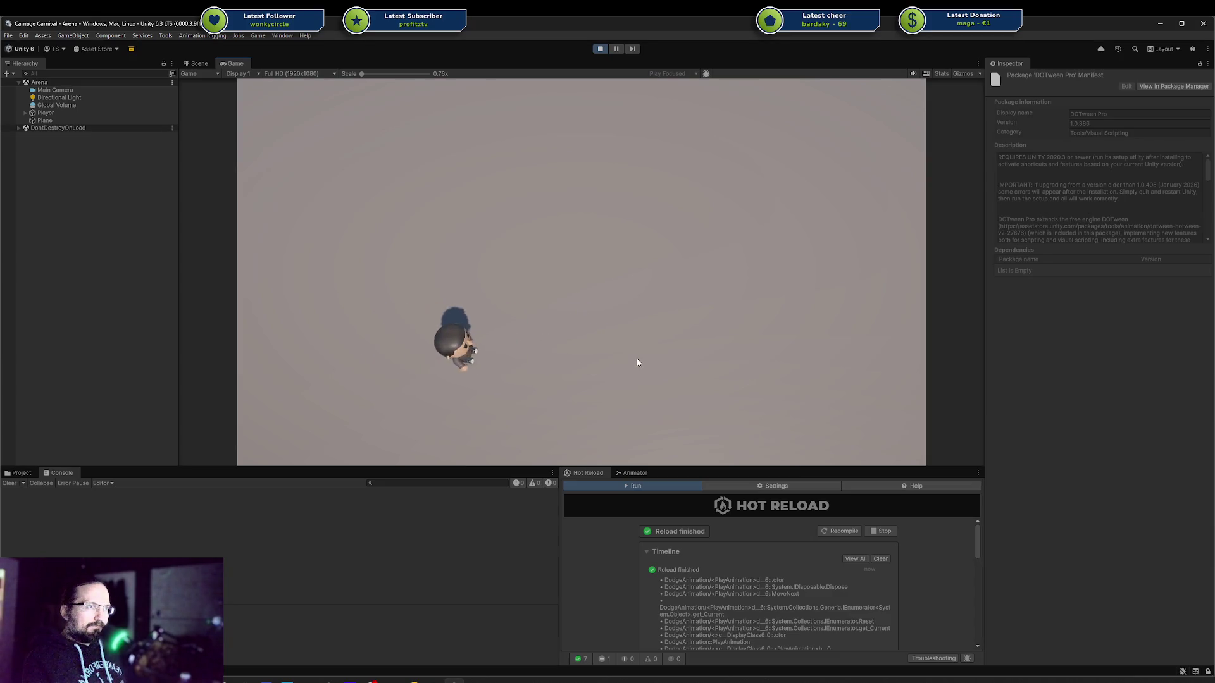
{"action": "key", "text": "space"}
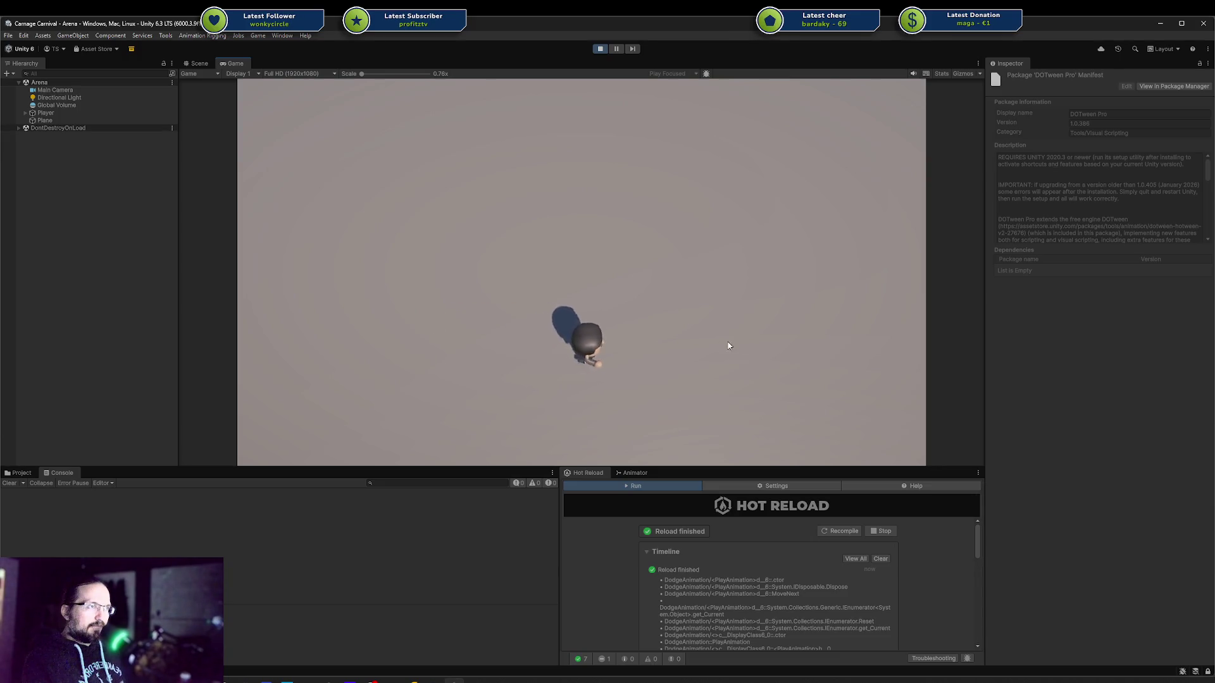
{"action": "key", "text": "space"}
{"action": "key", "text": "d"}
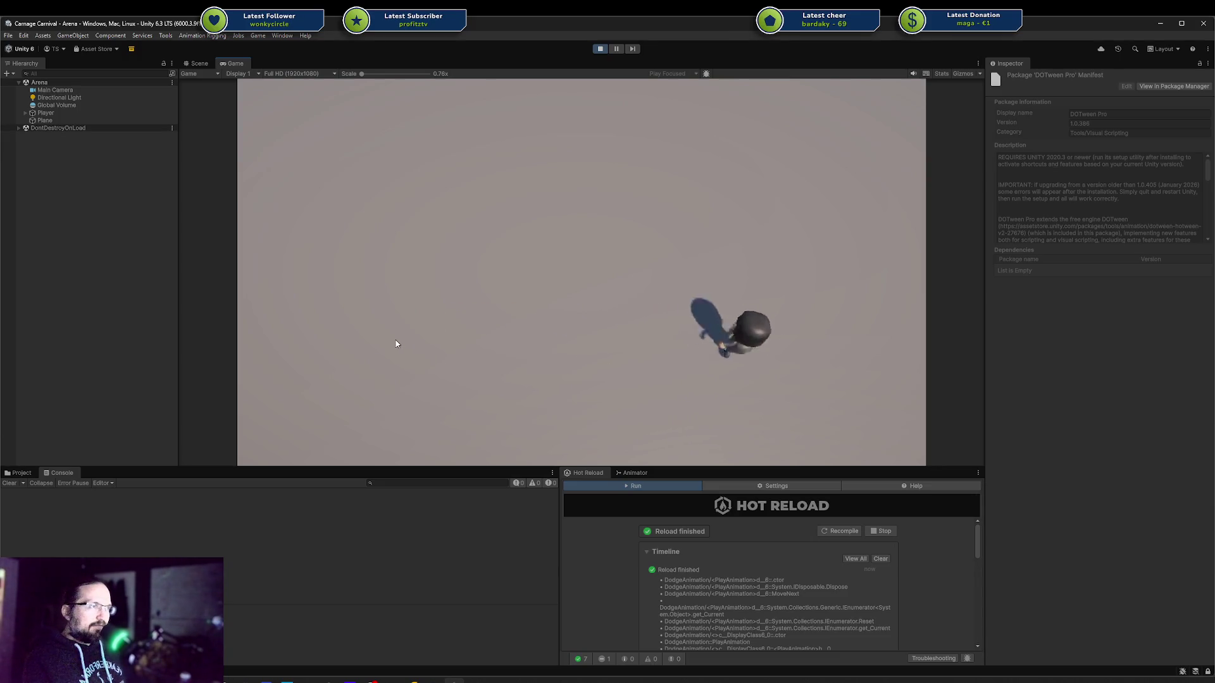
{"action": "key", "text": "d"}
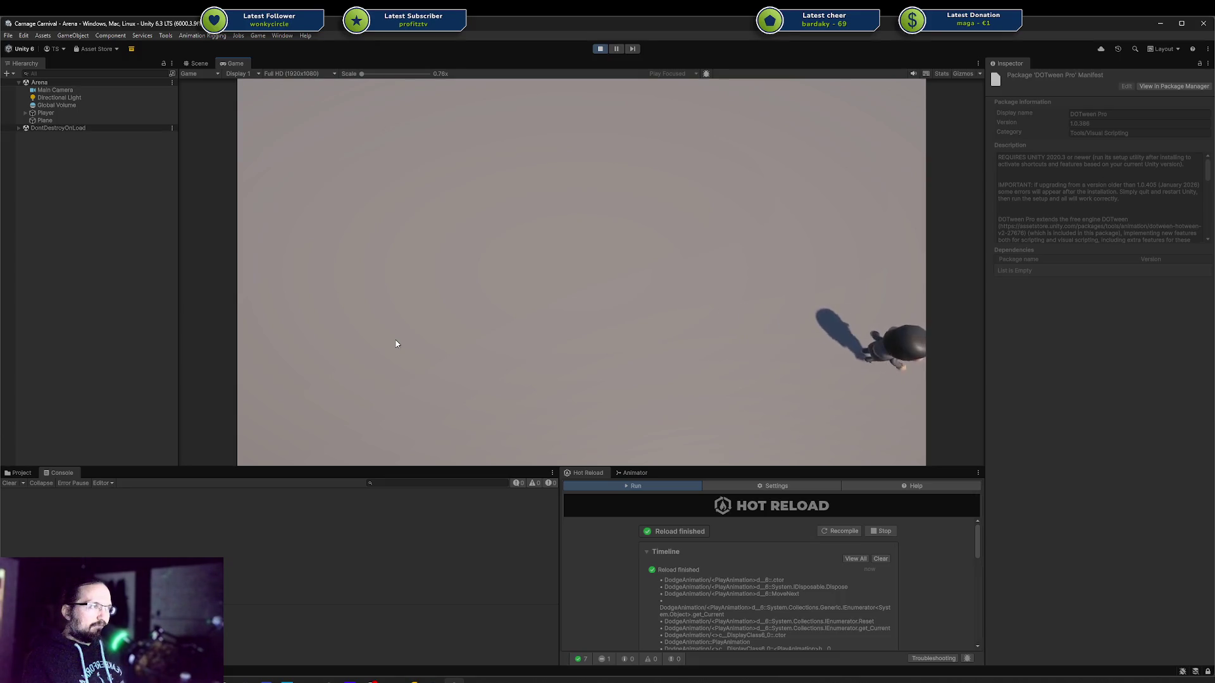
Zigzag the player left and right with quick dashes, then stop Play mode
{"action": "key", "text": "a"}
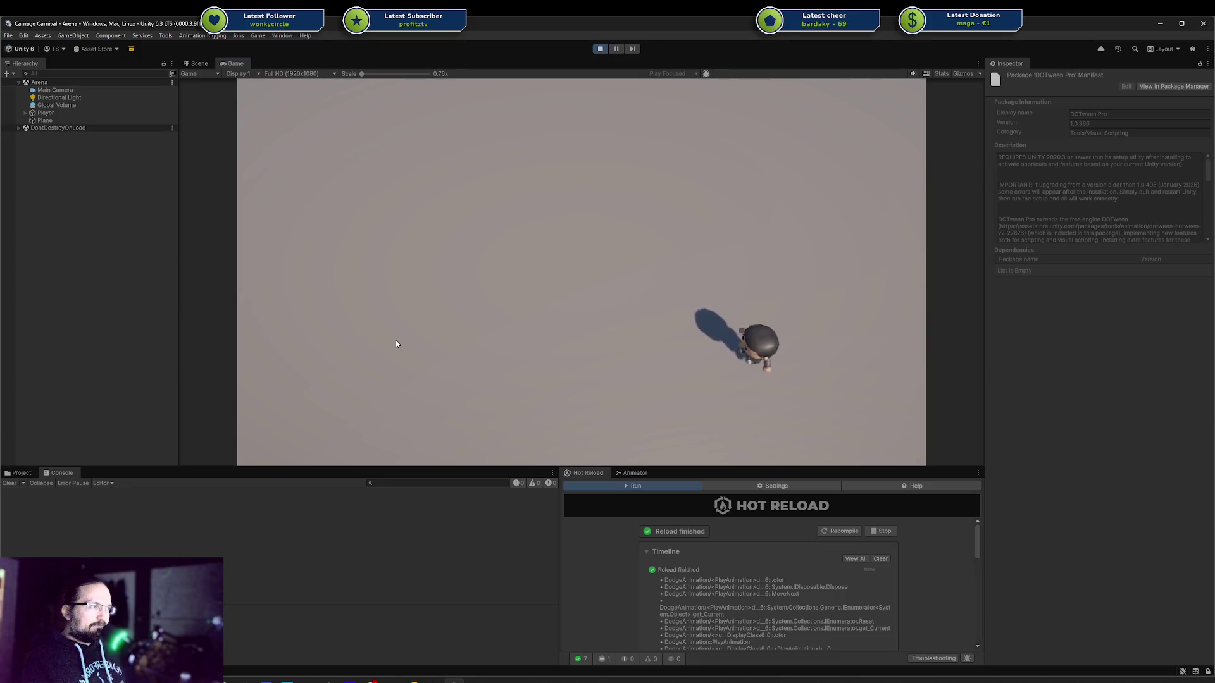
{"action": "key", "text": "a"}
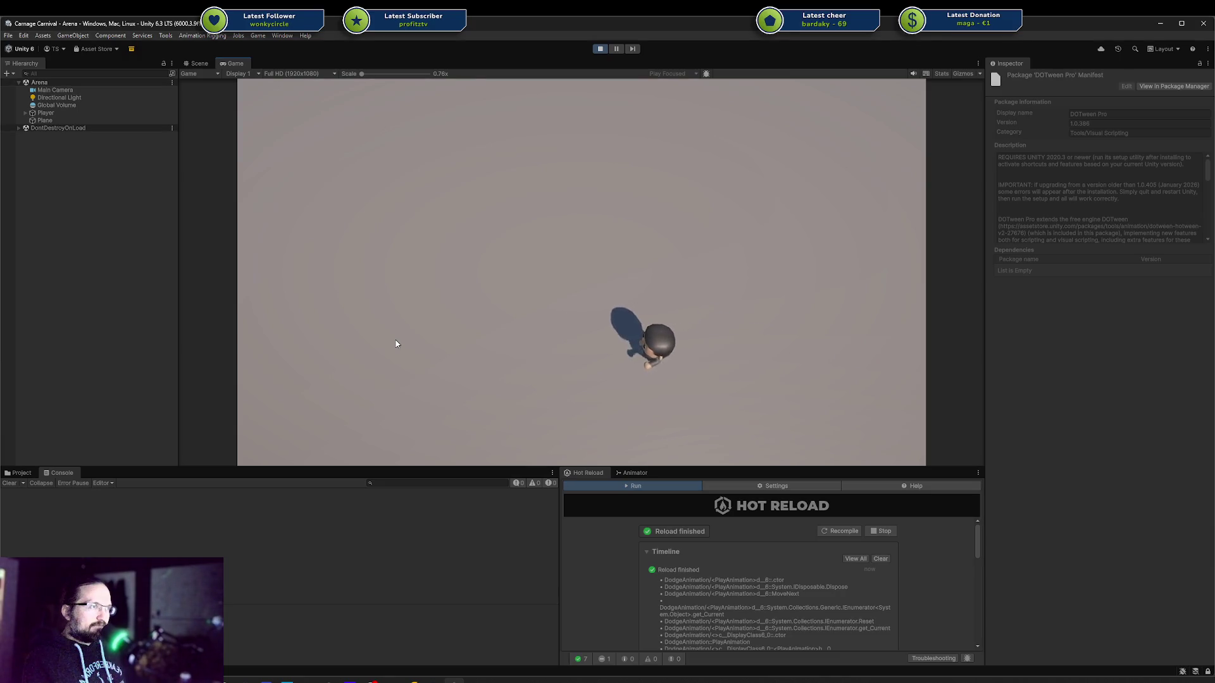
{"action": "key", "text": "a"}
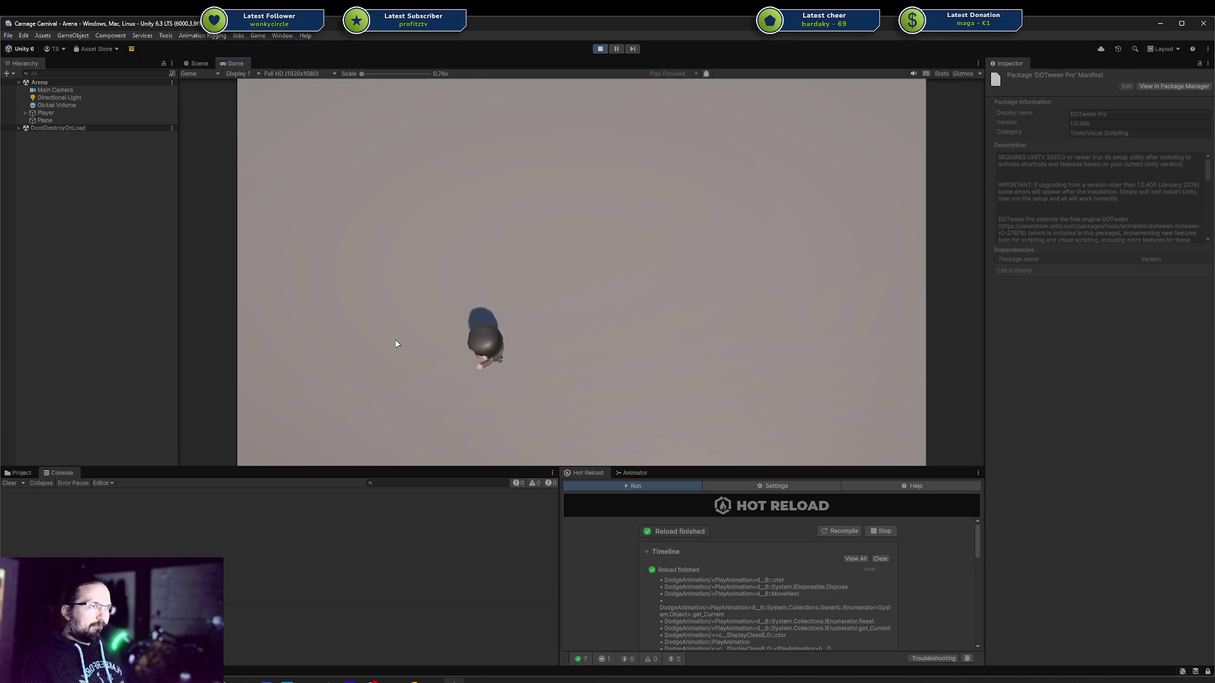
{"action": "key", "text": "d"}
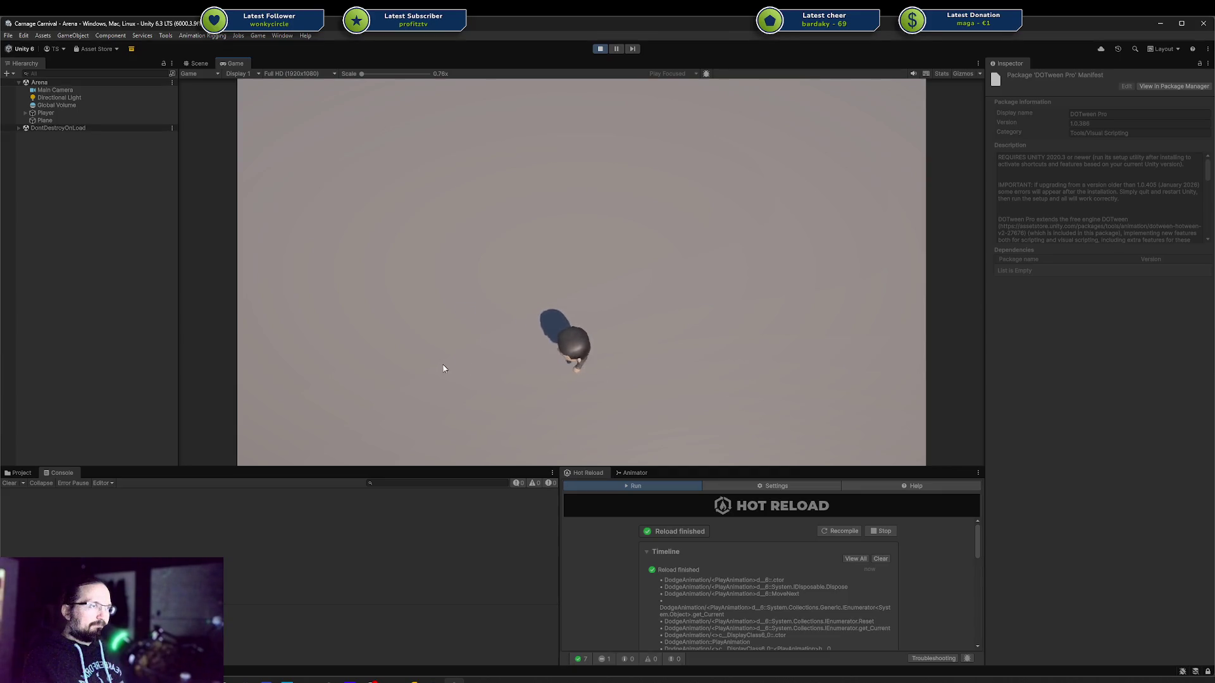
{"action": "key", "text": "a"}
{"action": "key", "text": "space"}
{"action": "key", "text": "d"}
{"action": "key", "text": "a"}
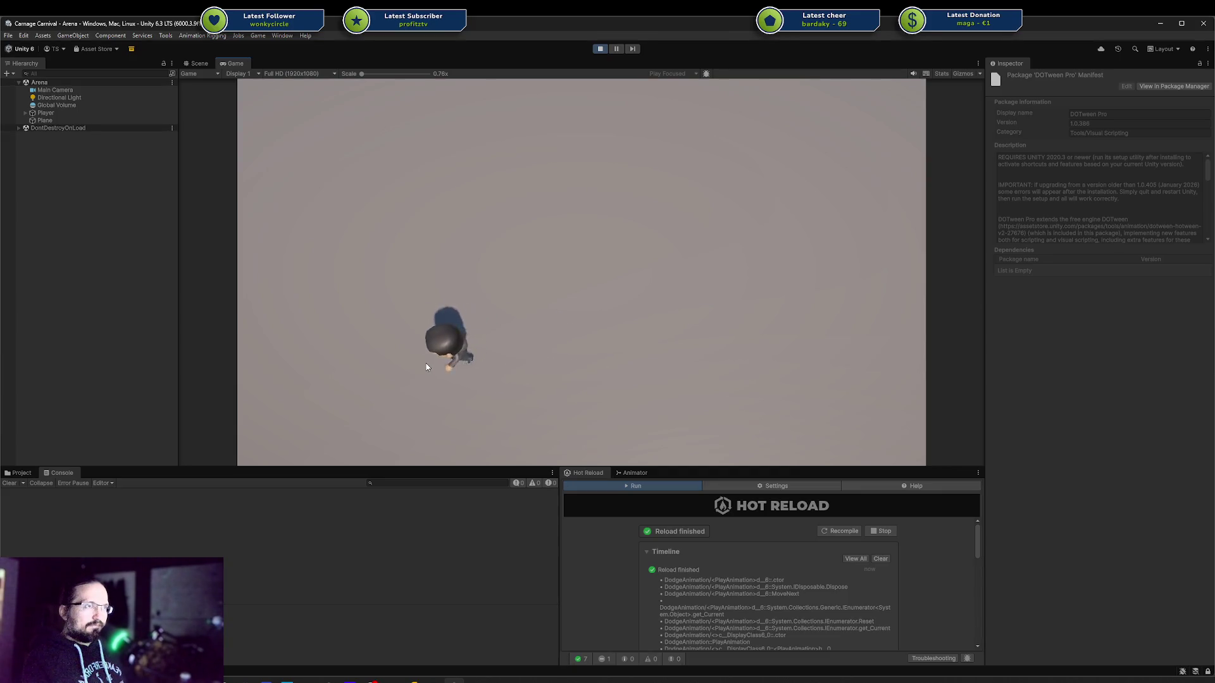
{"action": "key", "text": "d"}
{"action": "key", "text": "d"}
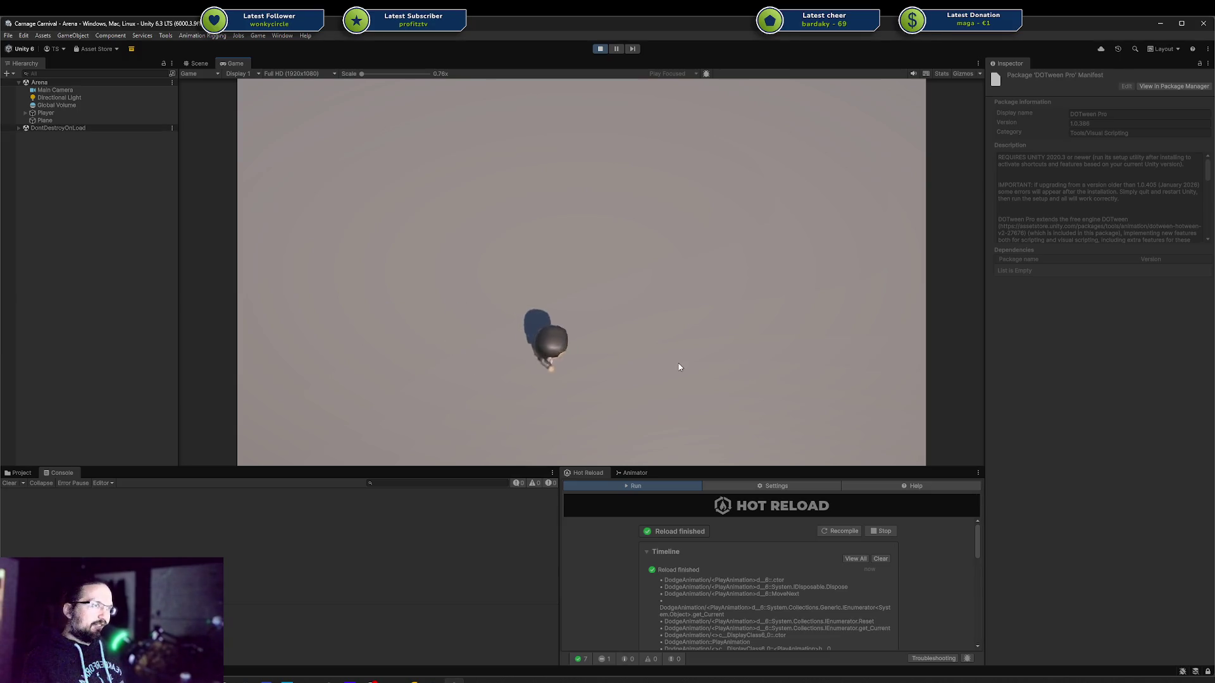
{"action": "key", "text": "space"}
{"action": "key", "text": "d"}
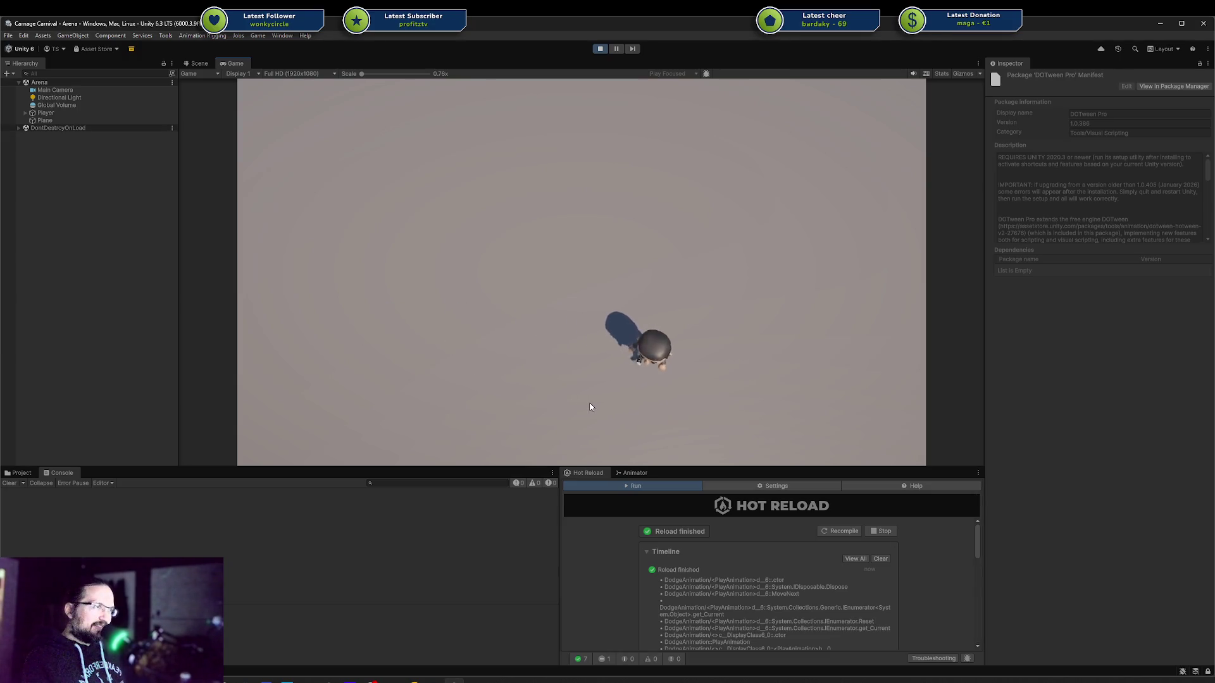
{"action": "key", "text": "space"}
{"action": "key", "text": "d"}
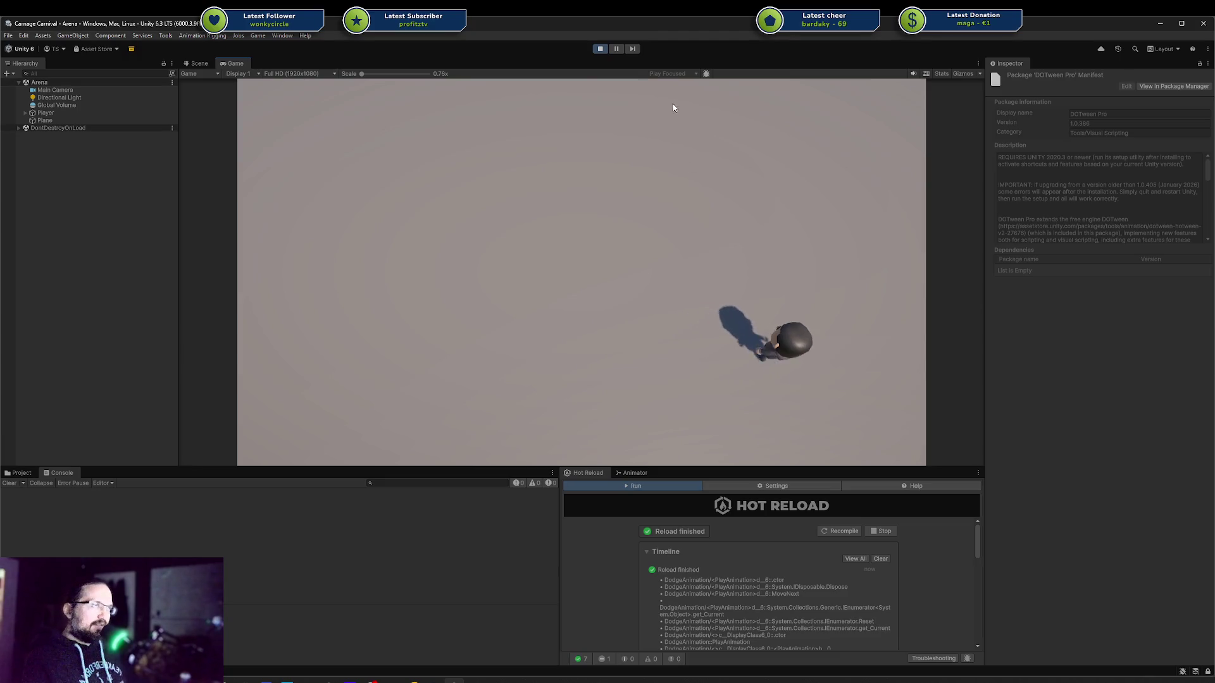
{"action": "left_click", "coordinate": [600, 49]}
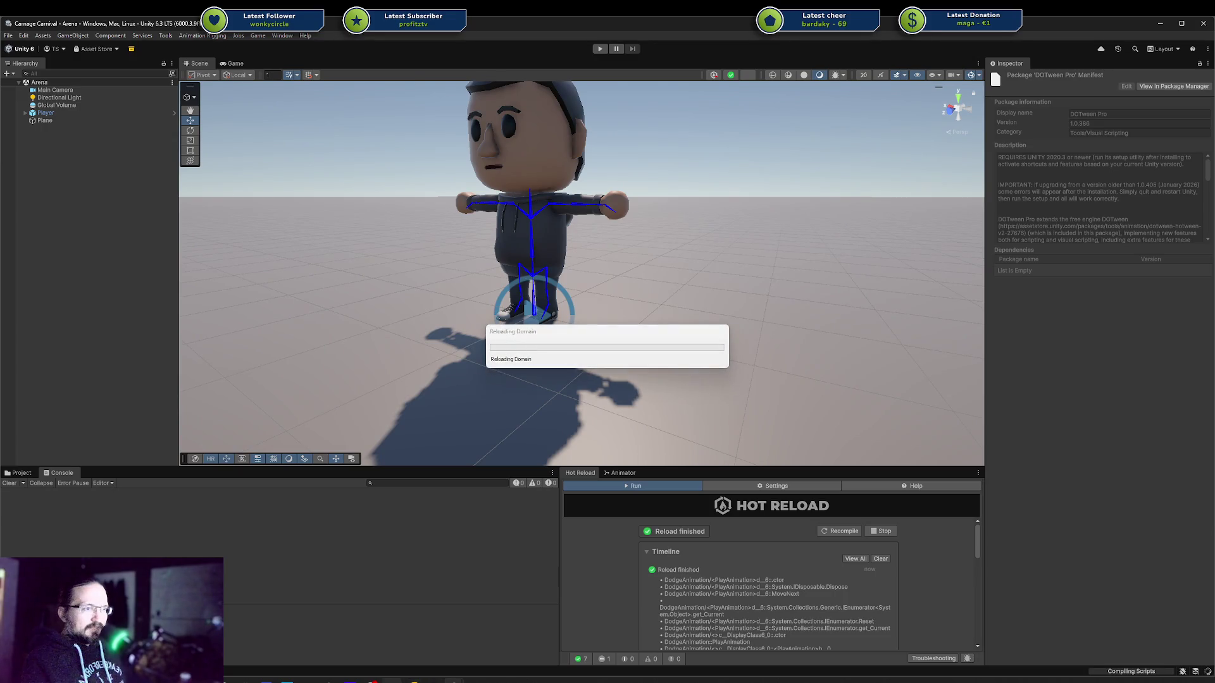
Change the final fade to DoWeight(0f, 0.25f) in DodgeAnimation.cs, then switch to Blender
{"action": "key", "text": "alt+Tab"}
{"action": "left_click", "coordinate": [506, 471]}
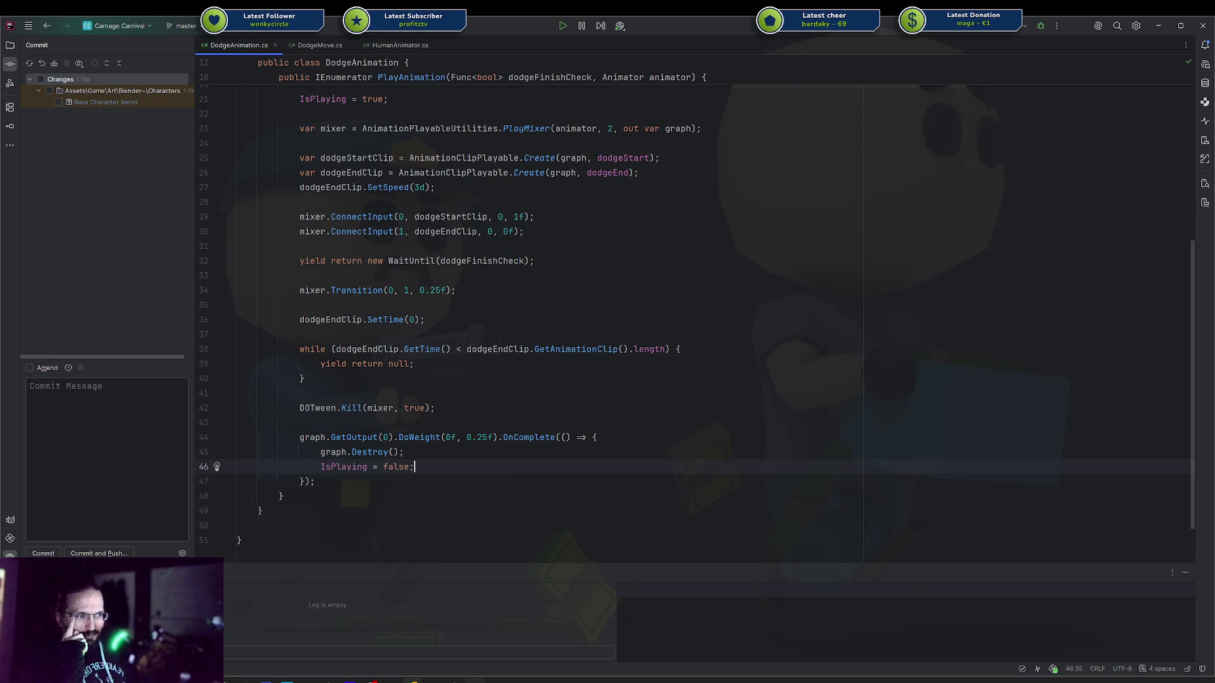
{"action": "key", "text": "alt+Tab"}
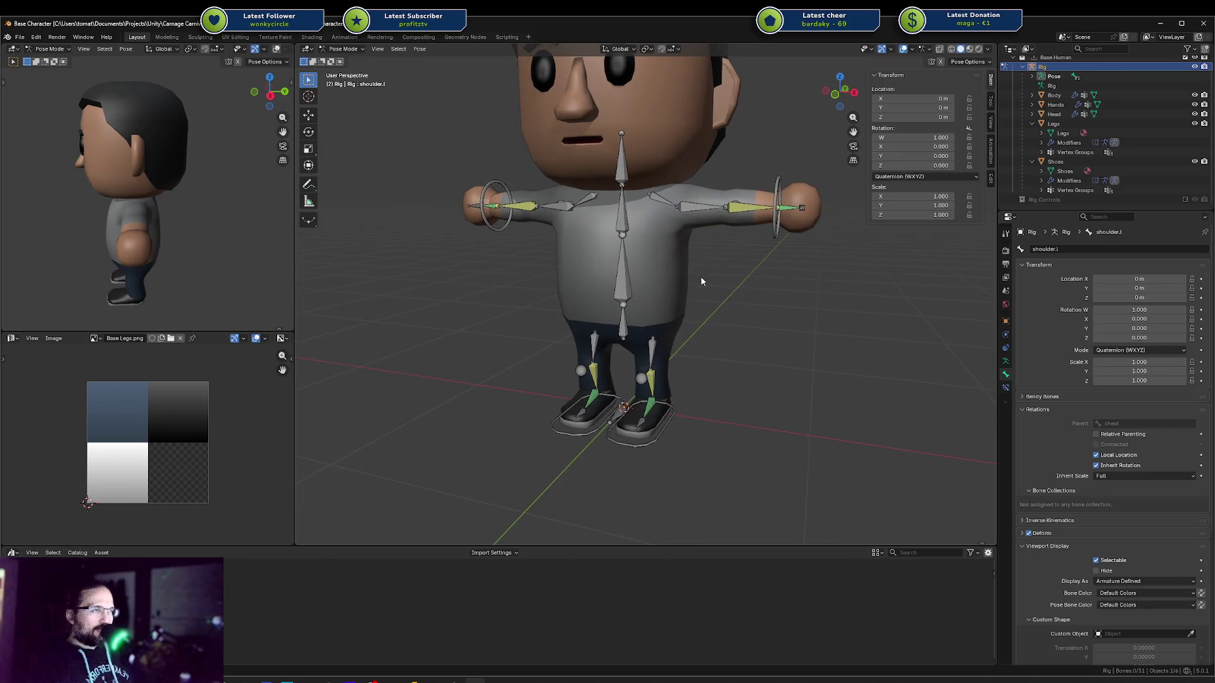
Show the character from the right side in wireframe with the Body mesh selected
{"action": "key", "text": "KP_3"}
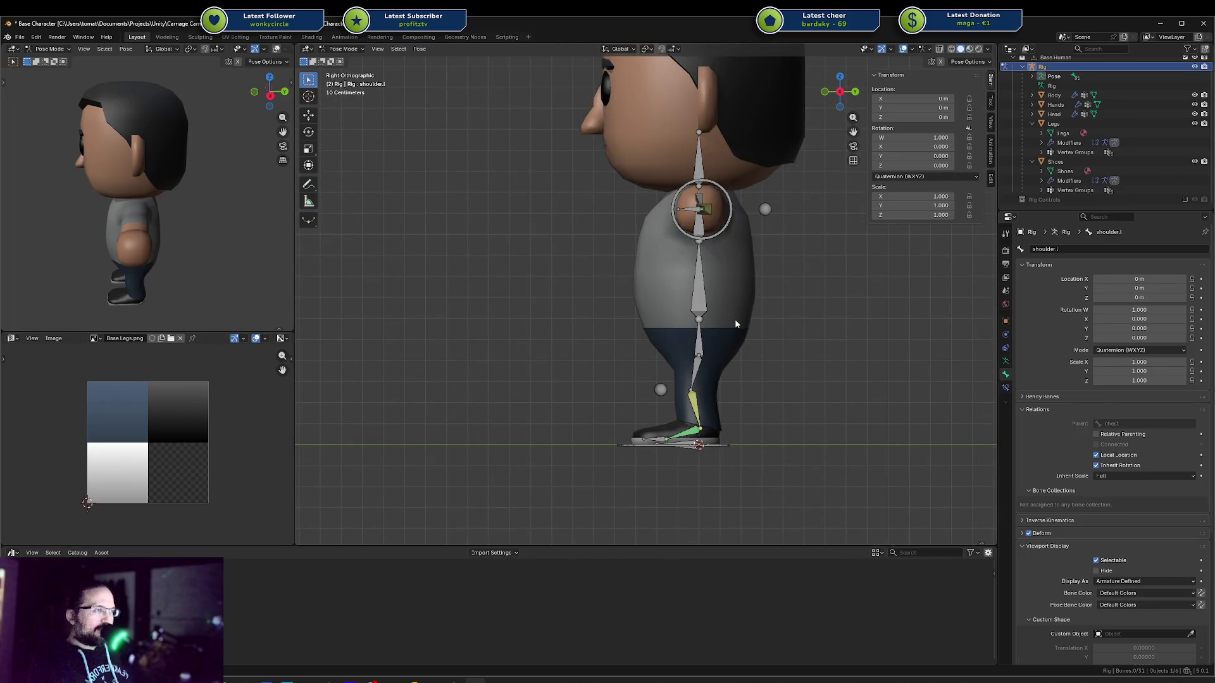
{"action": "key", "text": "r"}
{"action": "key", "text": "Escape"}
{"action": "left_click", "coordinate": [660, 296]}
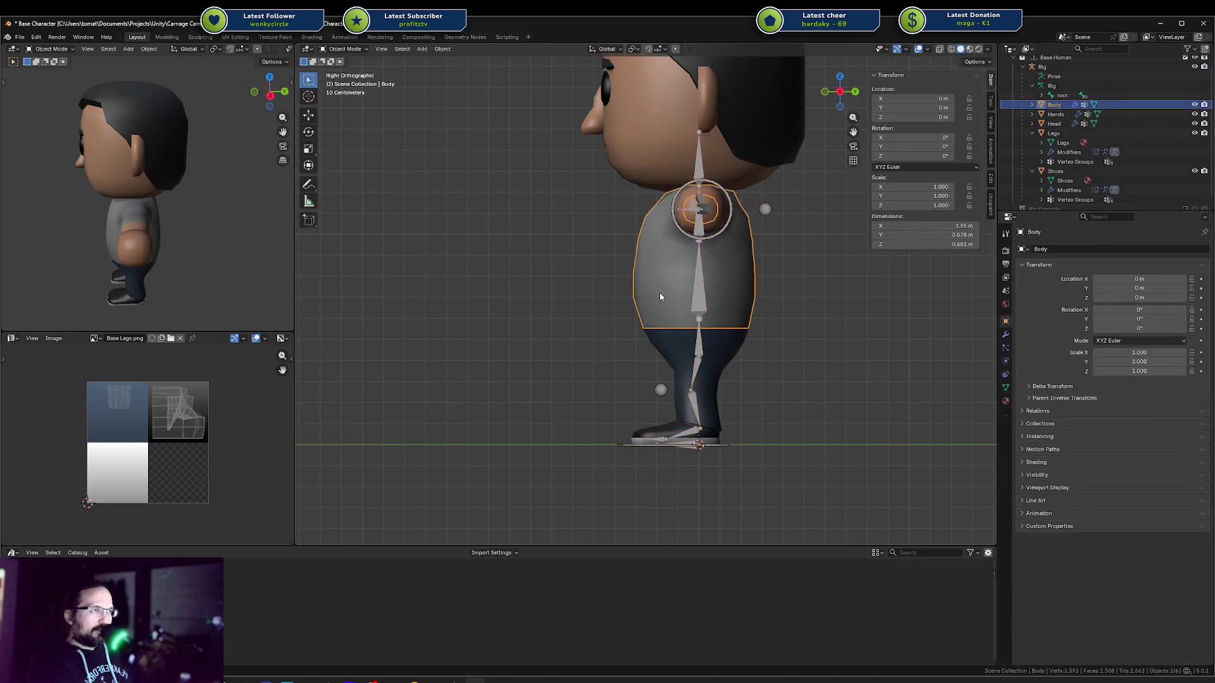
{"action": "key", "text": "shift+z"}
{"action": "key", "text": "shift+z"}
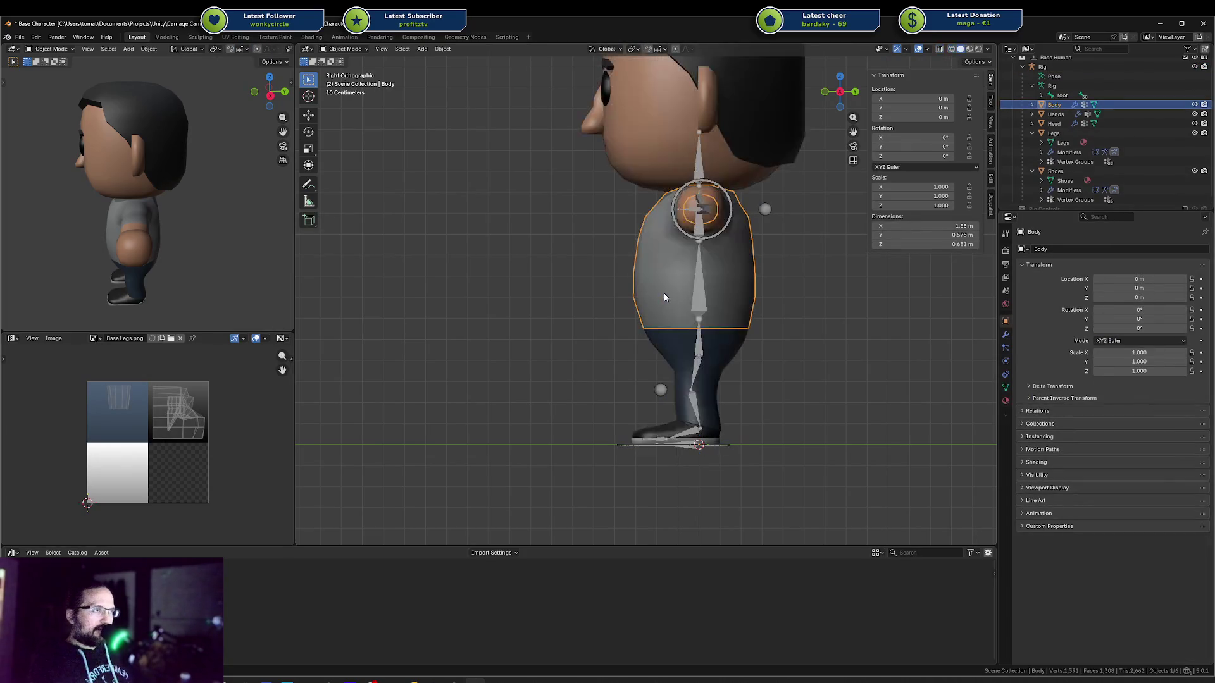
{"action": "key", "text": "KP_4"}
{"action": "key", "text": "KP_4"}
{"action": "key", "text": "KP_4"}
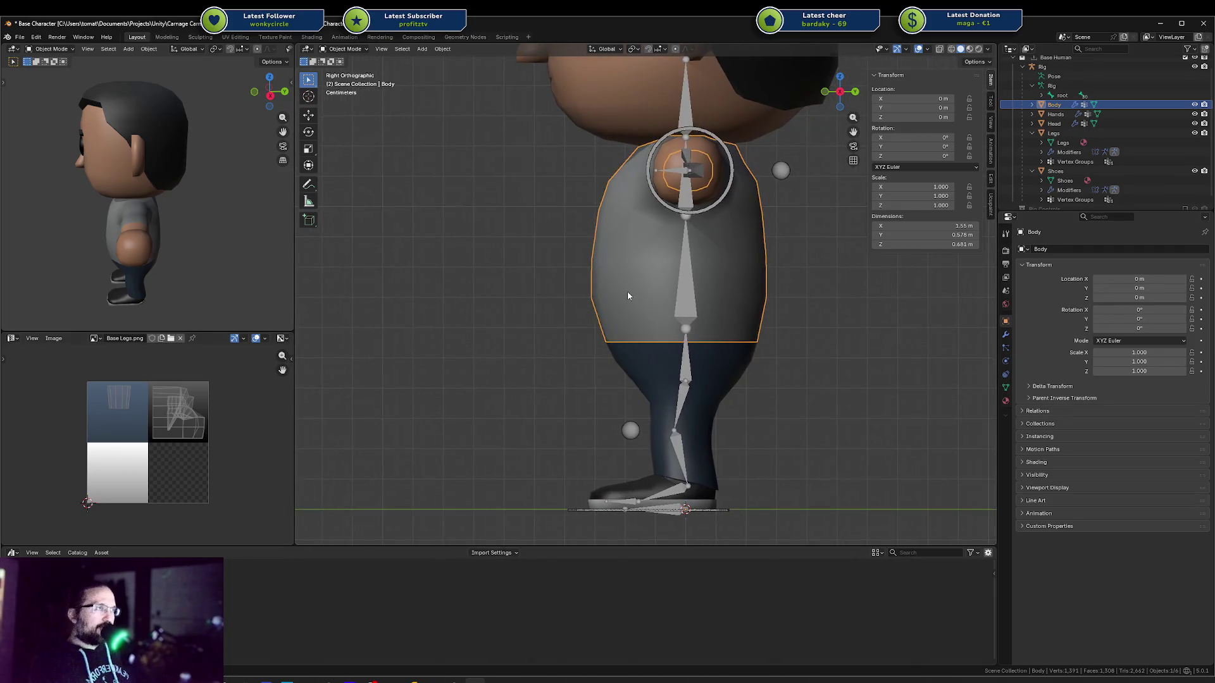
{"action": "scroll", "coordinate": [628, 291], "scroll_direction": "up", "scroll_amount": 3}
{"action": "key", "text": "KP_3"}
{"action": "key", "text": "shift+z"}
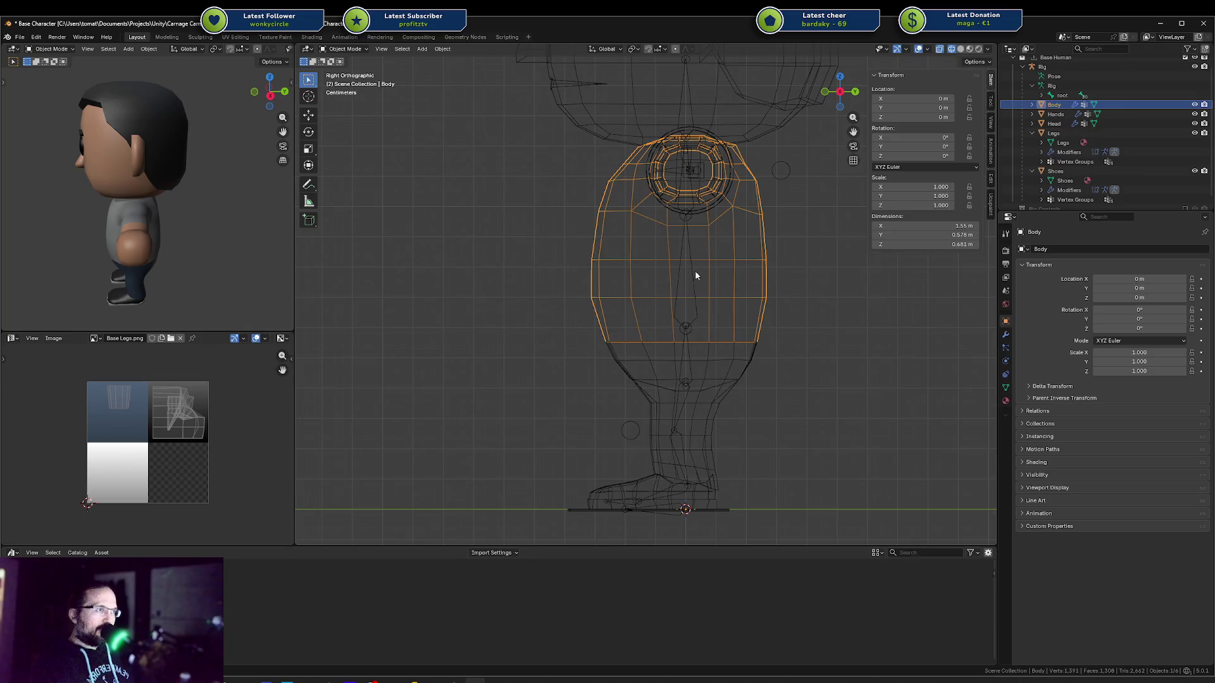
Select Body plus Legs and enter Edit Mode with no vertices selected
{"action": "left_click", "coordinate": [603, 313]}
{"action": "left_click", "coordinate": [605, 338]}
{"action": "left_click", "coordinate": [620, 356], "text": "shift"}
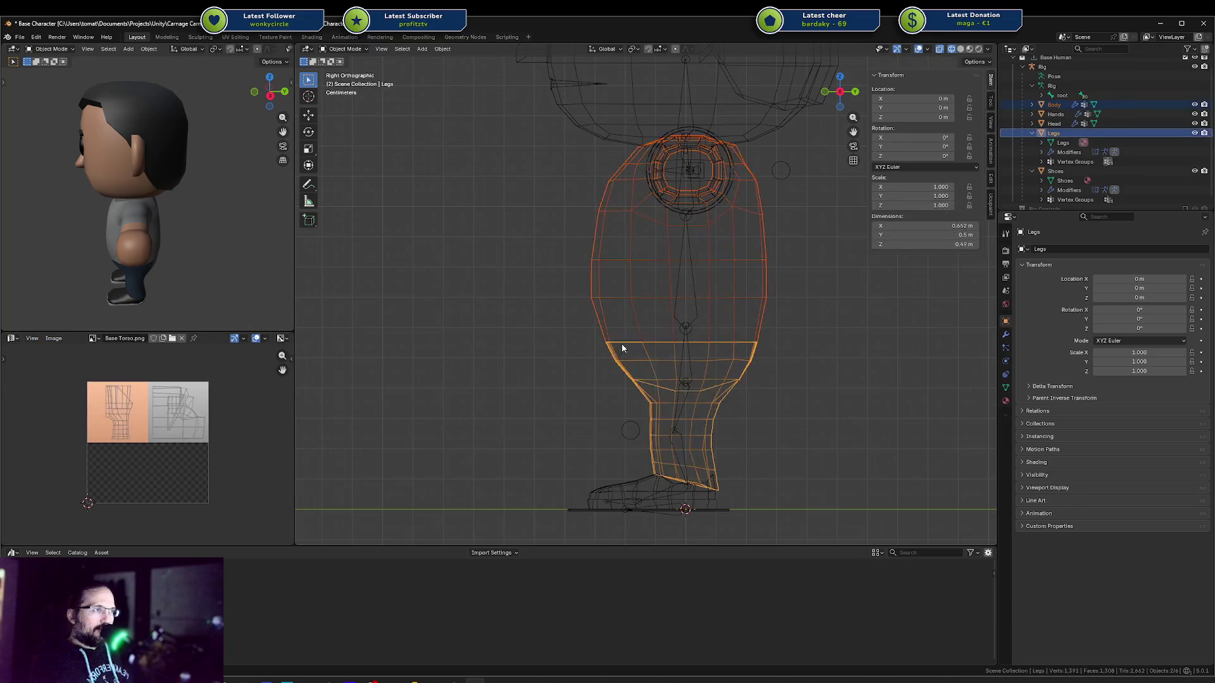
{"action": "key", "text": "Tab"}
{"action": "key", "text": "alt+a"}
{"action": "middle_click_drag", "start_coordinate": [175, 251], "coordinate": [176, 236]}
{"action": "scroll", "coordinate": [594, 224], "scroll_direction": "down", "scroll_amount": 2}
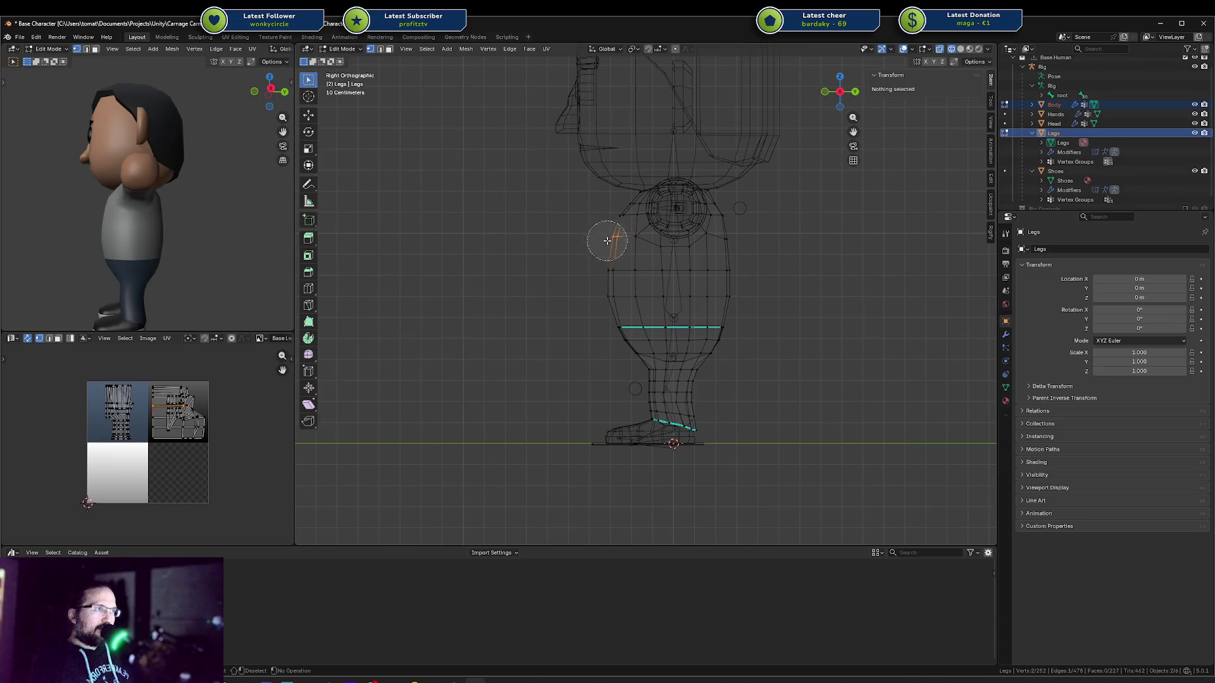
Select the whole Legs mesh, try a Y-axis move without shifting it, then deselect
{"action": "mouse_move", "coordinate": [608, 240]}
{"action": "left_mouse_down"}
{"action": "mouse_move", "coordinate": [607, 333]}
{"action": "mouse_move", "coordinate": [594, 244]}
{"action": "mouse_move", "coordinate": [602, 262]}
{"action": "left_mouse_up"}
{"action": "key", "text": "ctrl+l"}
{"action": "key", "text": "g"}
{"action": "key", "text": "y"}
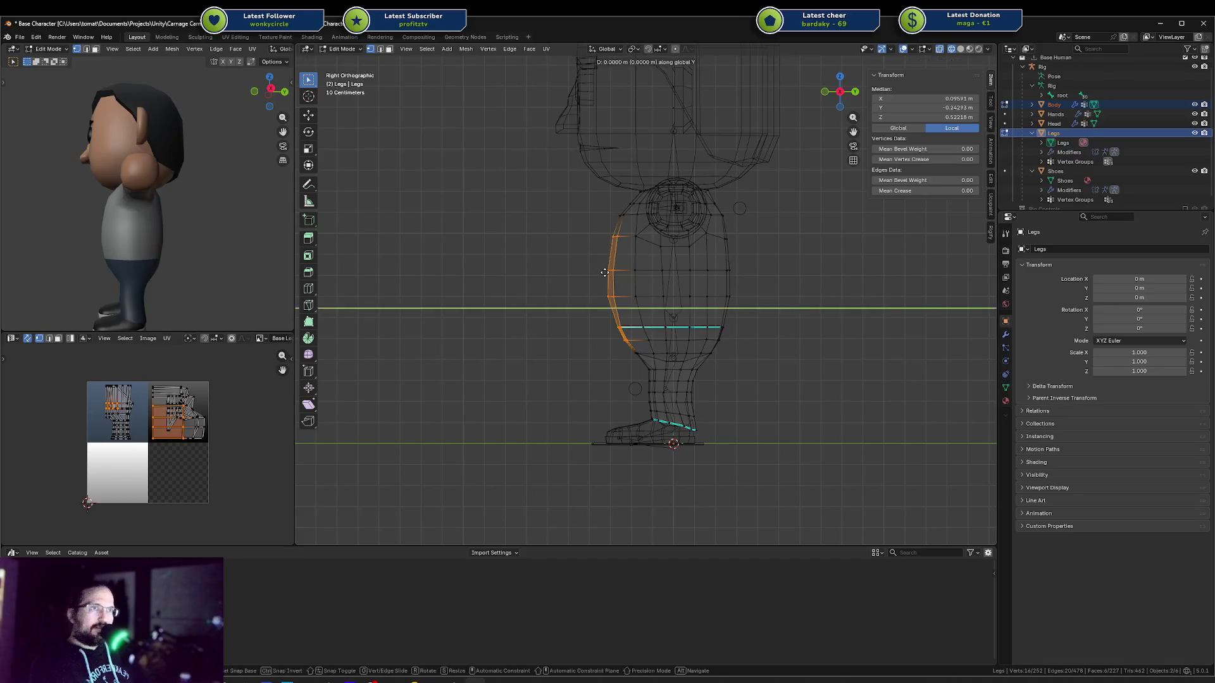
{"action": "left_click", "coordinate": [604, 272]}
{"action": "mouse_move", "coordinate": [190, 228]}
{"action": "middle_mouse_down"}
{"action": "mouse_move", "coordinate": [35, 232]}
{"action": "mouse_move", "coordinate": [237, 260]}
{"action": "mouse_move", "coordinate": [233, 243]}
{"action": "middle_mouse_up"}
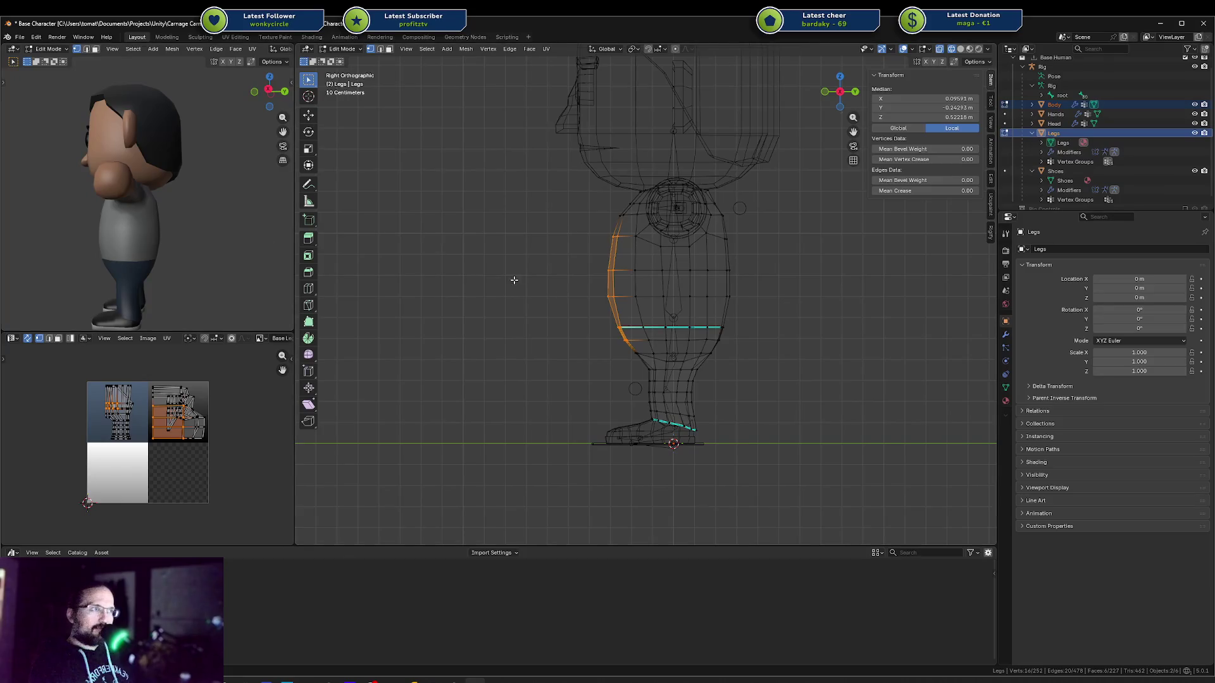
{"action": "scroll", "coordinate": [697, 328], "scroll_direction": "up", "scroll_amount": 4}
{"action": "middle_click_drag", "start_coordinate": [683, 333], "coordinate": [636, 311], "text": "shift"}
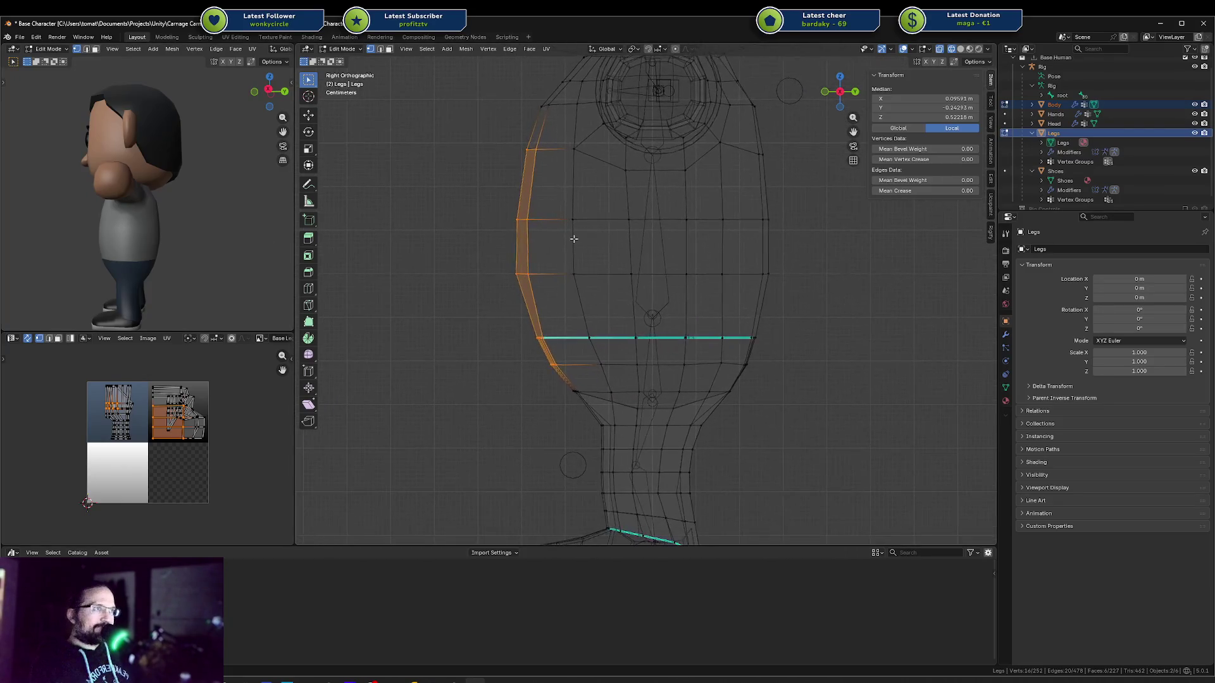
{"action": "key", "text": "alt+a"}
Check the shoe soles in the preview, then return to solid-shaded Object Mode
{"action": "mouse_move", "coordinate": [124, 244]}
{"action": "middle_mouse_down"}
{"action": "mouse_move", "coordinate": [171, 245]}
{"action": "mouse_move", "coordinate": [86, 240]}
{"action": "middle_mouse_up"}
{"action": "scroll", "coordinate": [717, 229], "scroll_direction": "down", "scroll_amount": 4}
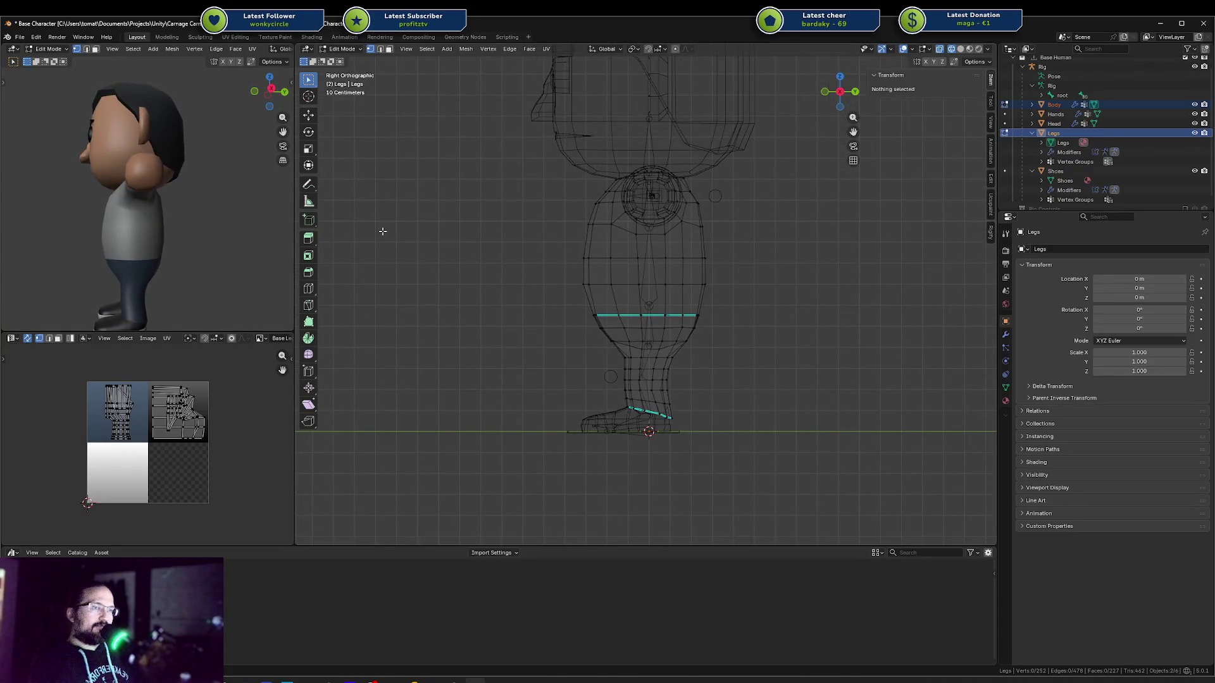
{"action": "mouse_move", "coordinate": [219, 249]}
{"action": "middle_mouse_down"}
{"action": "mouse_move", "coordinate": [217, 220]}
{"action": "mouse_move", "coordinate": [222, 234]}
{"action": "mouse_move", "coordinate": [265, 234]}
{"action": "middle_mouse_up"}
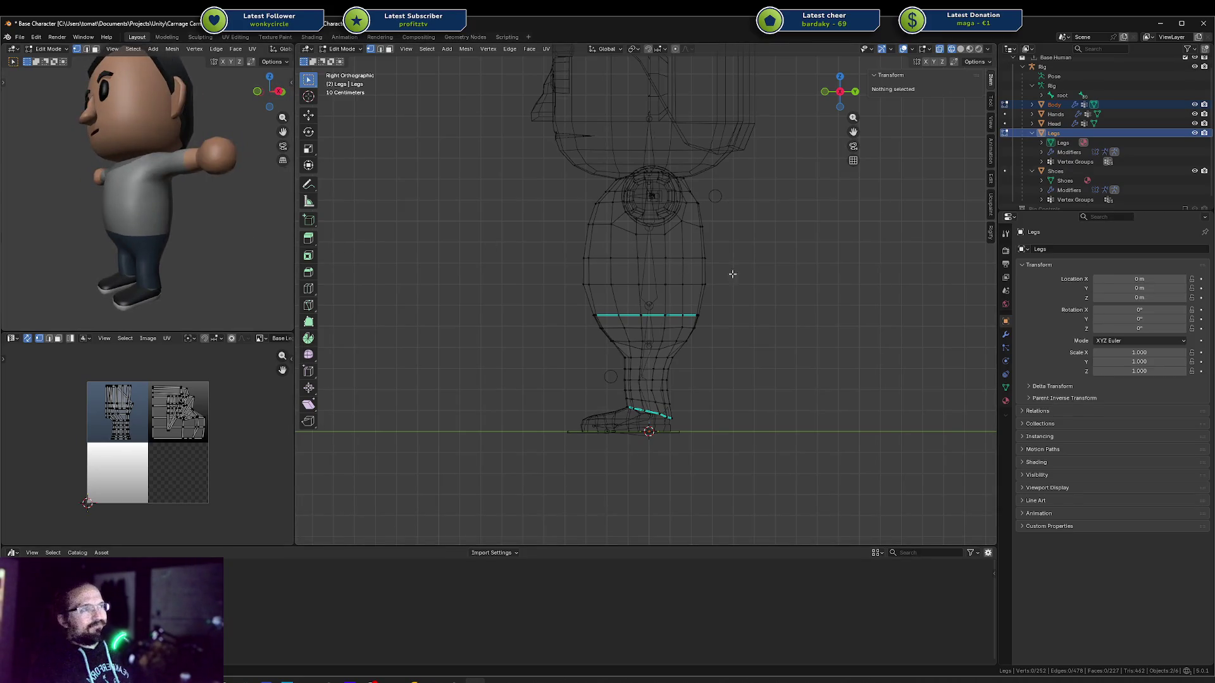
{"action": "mouse_move", "coordinate": [732, 274]}
{"action": "middle_mouse_down"}
{"action": "mouse_move", "coordinate": [721, 271]}
{"action": "mouse_move", "coordinate": [816, 268]}
{"action": "mouse_move", "coordinate": [700, 263]}
{"action": "mouse_move", "coordinate": [714, 283]}
{"action": "mouse_move", "coordinate": [702, 261]}
{"action": "mouse_move", "coordinate": [645, 275]}
{"action": "middle_mouse_up"}
{"action": "key", "text": "shift+z"}
{"action": "key", "text": "shift+z"}
{"action": "key", "text": "shift+z"}
{"action": "key", "text": "Tab"}
Zoom into a right-side wireframe view and enter Edit Mode on the Body and Legs meshes
{"action": "key", "text": "KP_3"}
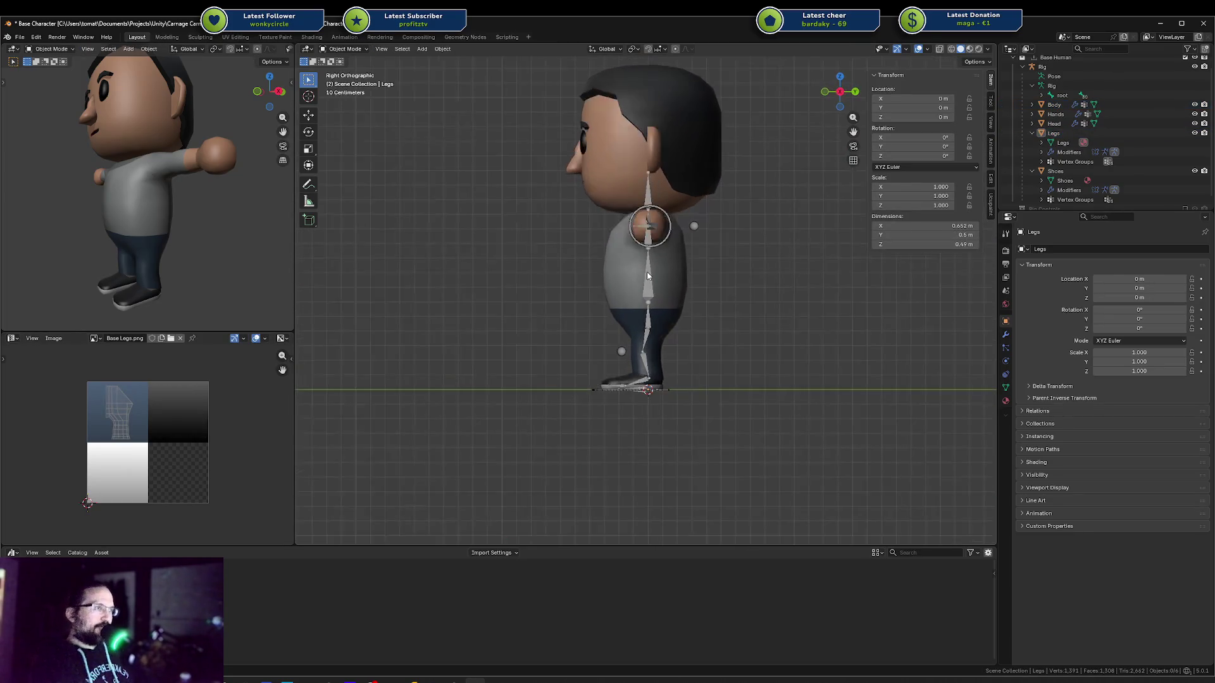
{"action": "scroll", "coordinate": [660, 268], "scroll_direction": "up", "scroll_amount": 3}
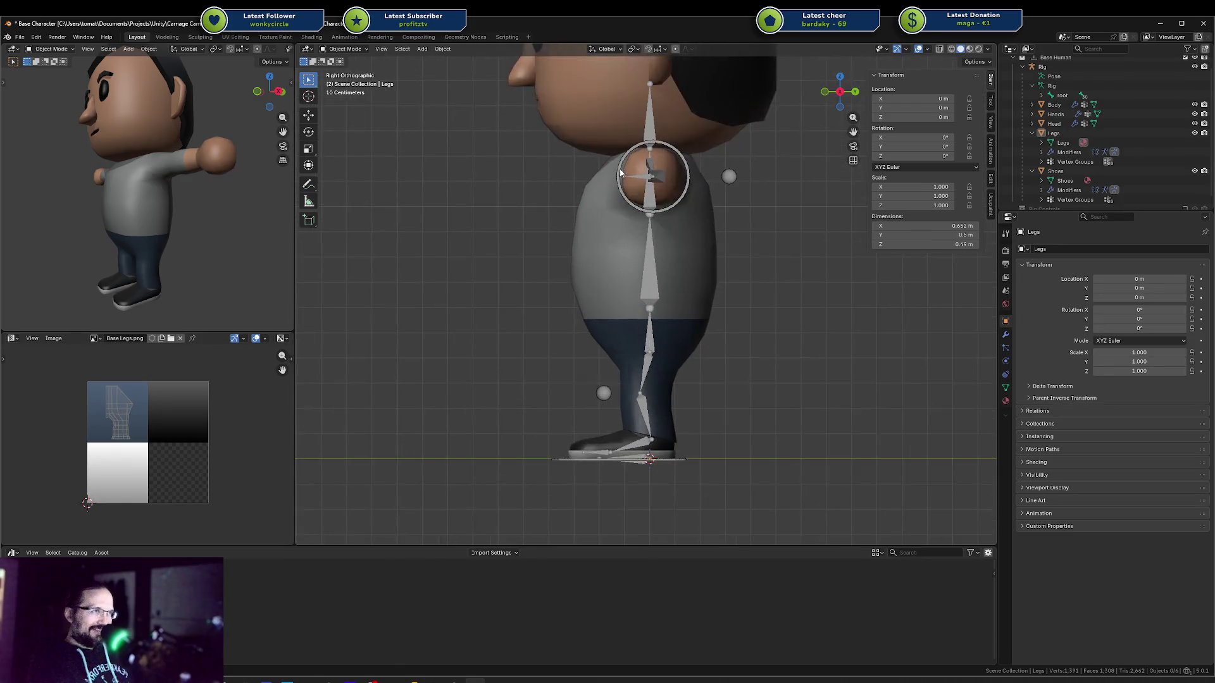
{"action": "key", "text": "shift+z"}
{"action": "scroll", "coordinate": [596, 236], "scroll_direction": "up", "scroll_amount": 2}
{"action": "left_click", "coordinate": [582, 230]}
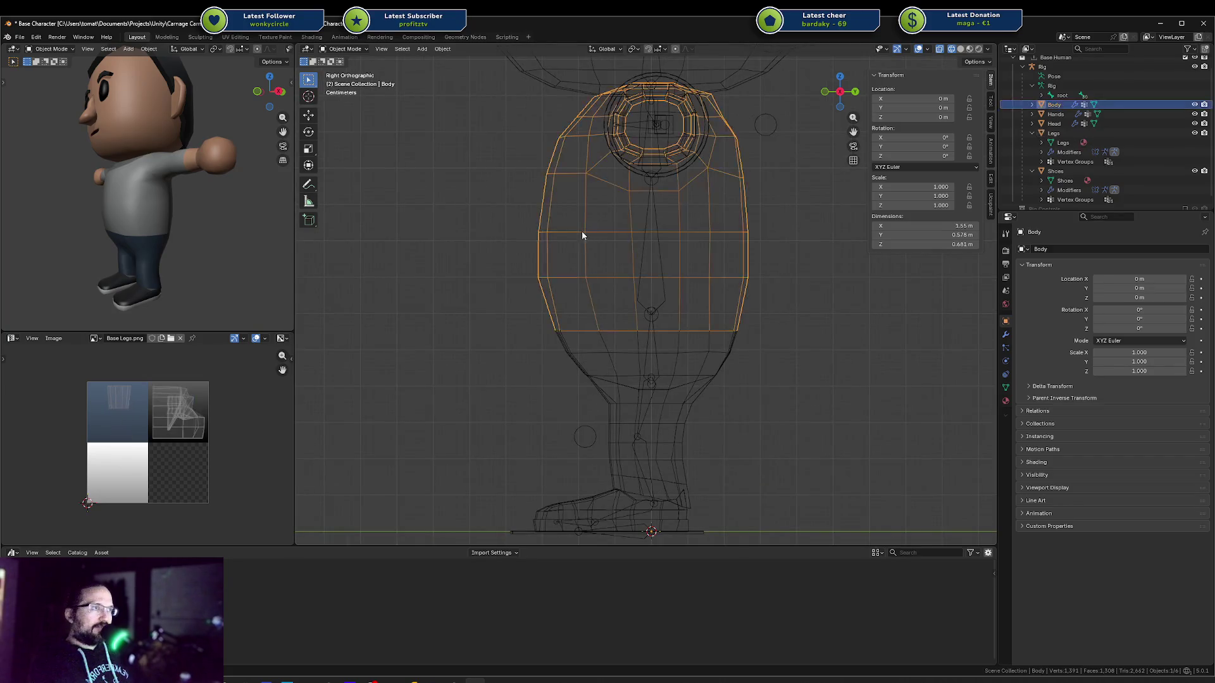
{"action": "left_click", "coordinate": [599, 344], "text": "shift"}
{"action": "key", "text": "Tab"}
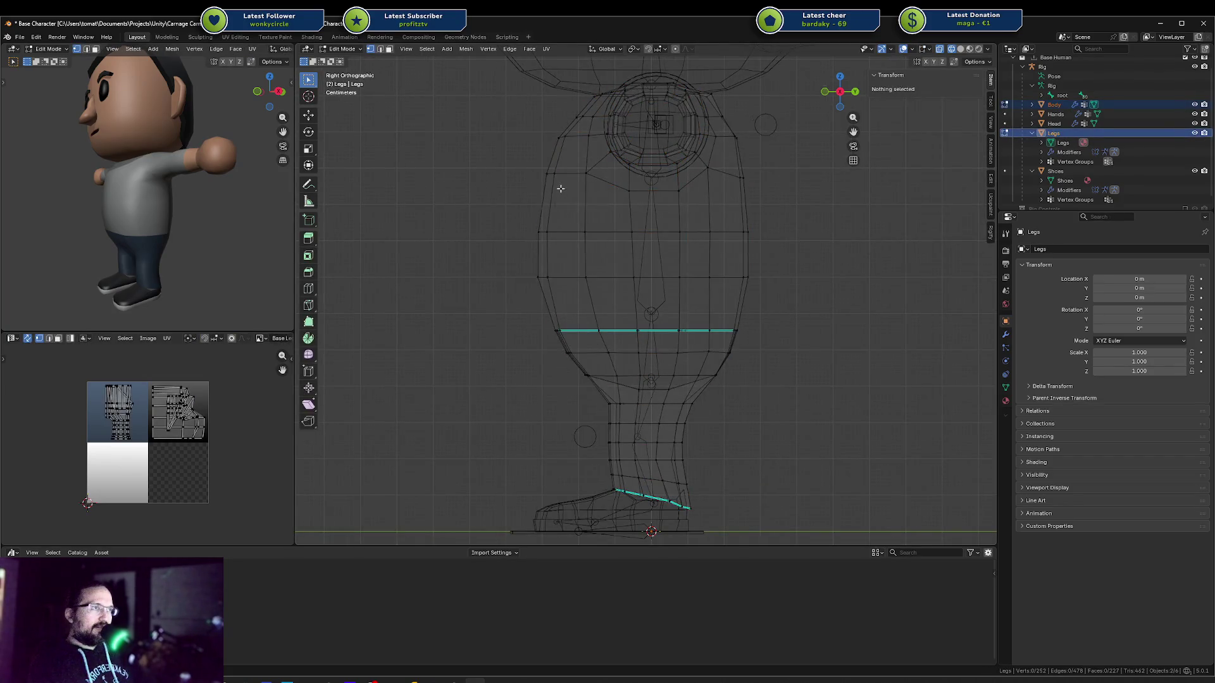
Nudge a small set of upper torso outline edges along the Y axis
{"action": "key", "text": "c"}
{"action": "mouse_move", "coordinate": [567, 116]}
{"action": "left_mouse_down"}
{"action": "mouse_move", "coordinate": [554, 174]}
{"action": "mouse_move", "coordinate": [552, 136]}
{"action": "mouse_move", "coordinate": [549, 199]}
{"action": "left_mouse_up"}
{"action": "key", "text": "ctrl+z"}
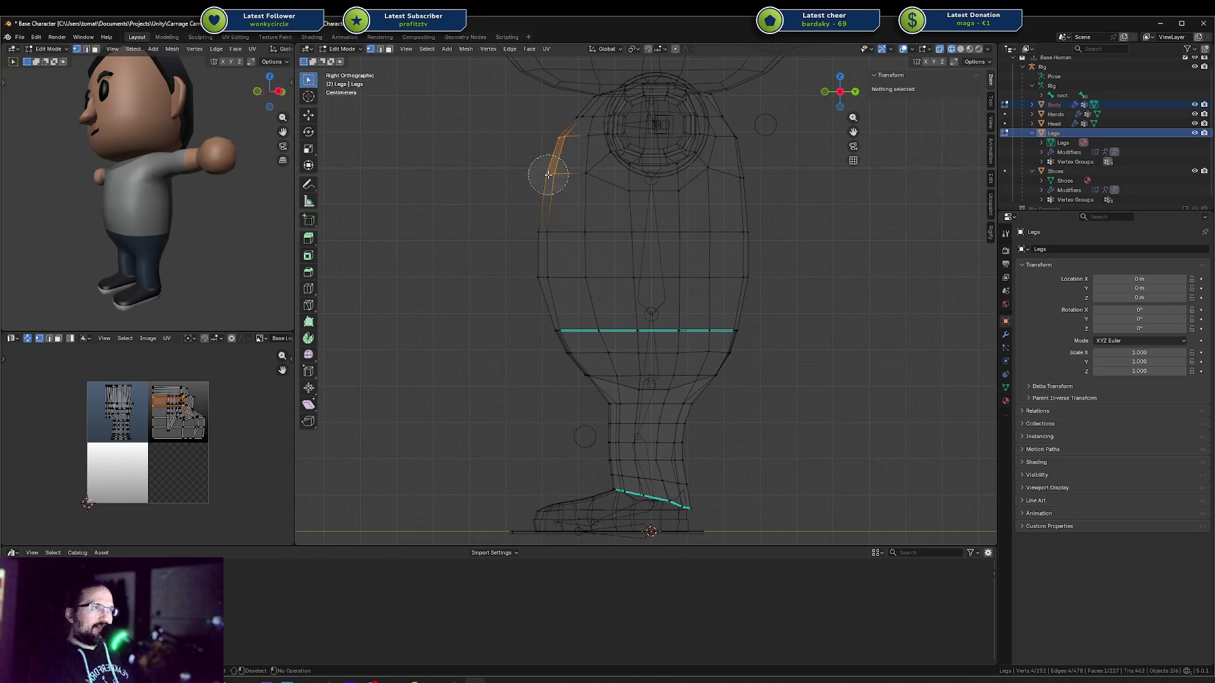
{"action": "key", "text": "g"}
{"action": "key", "text": "y"}
{"action": "key", "text": "Escape"}
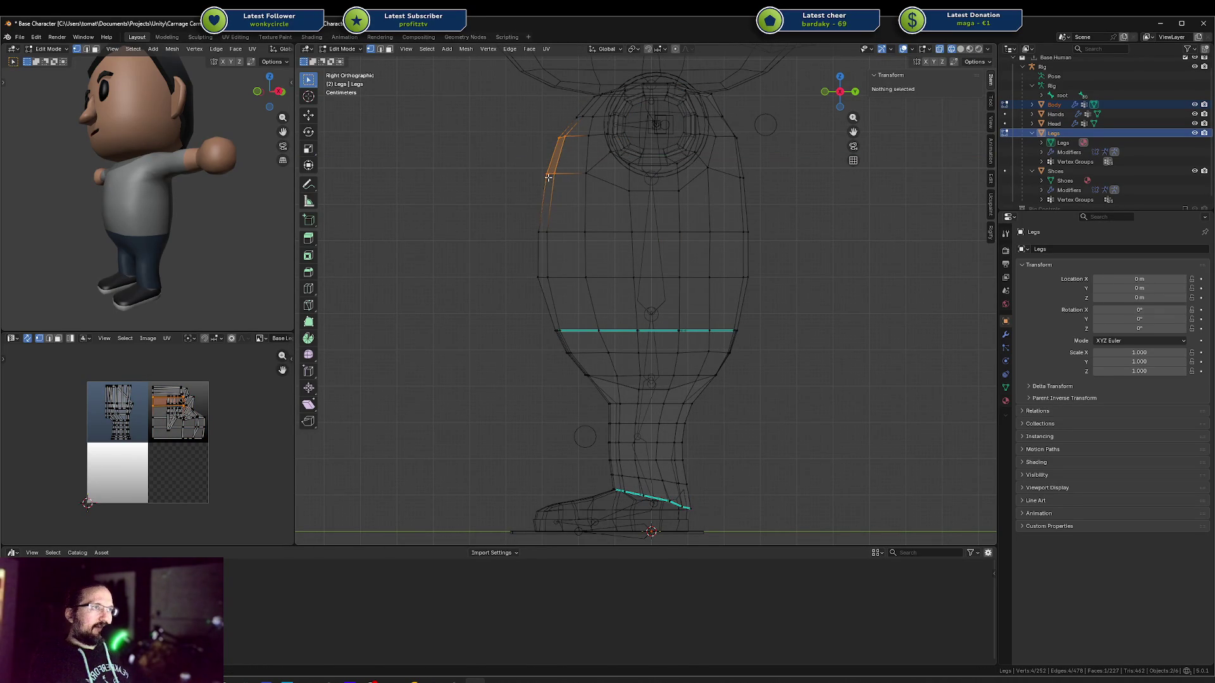
{"action": "key", "text": "ctrl+z"}
{"action": "key", "text": "c"}
{"action": "left_click_drag", "start_coordinate": [553, 142], "coordinate": [545, 196]}
{"action": "key", "text": "g"}
{"action": "key", "text": "y"}
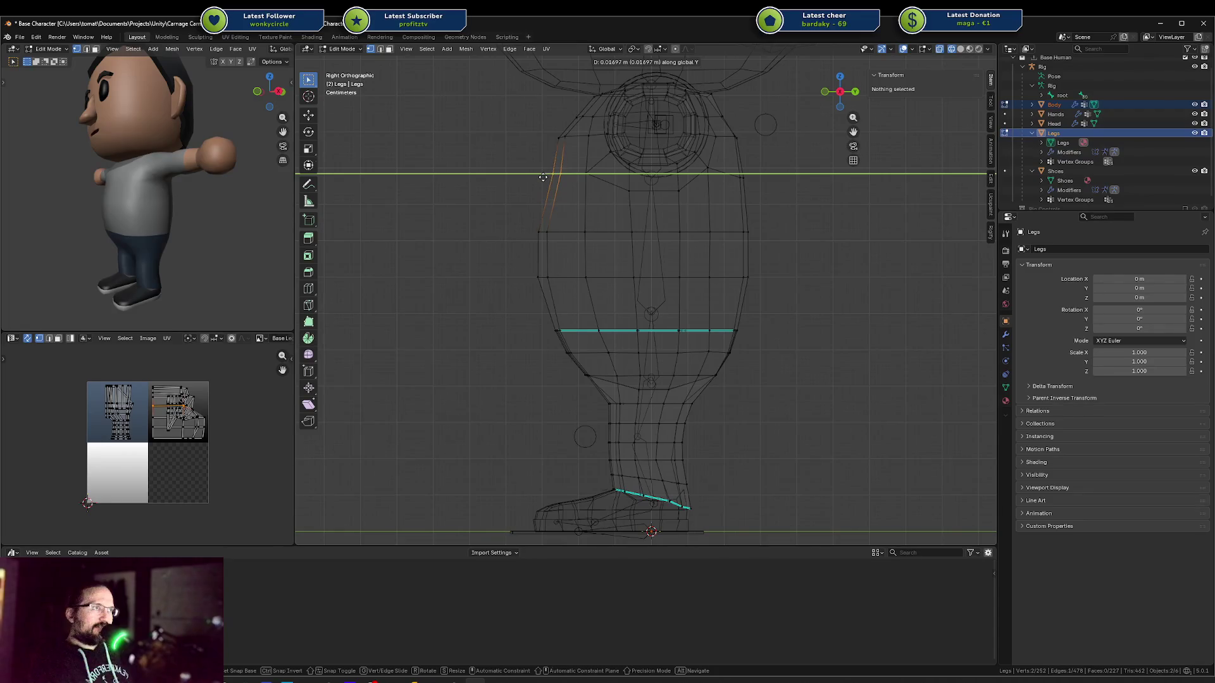
{"action": "left_click", "coordinate": [544, 177]}
Shift the lower outline edges, shoulder edges and a single outline edge along Y
{"action": "key", "text": "c"}
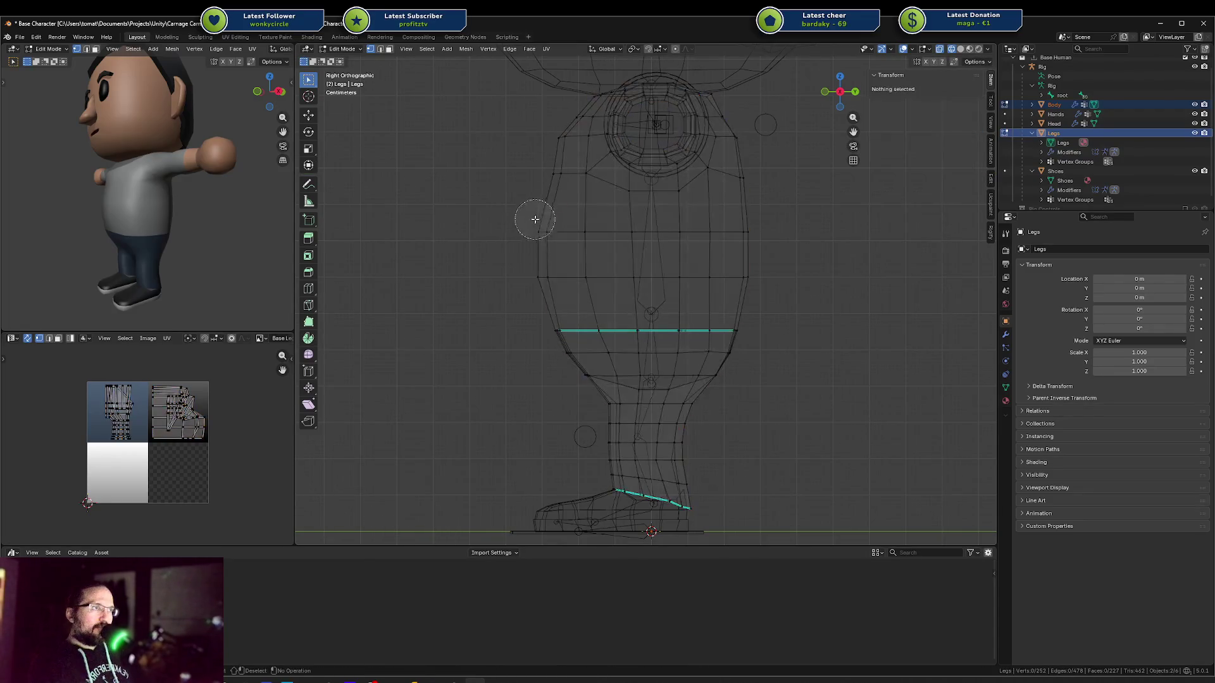
{"action": "left_click_drag", "start_coordinate": [534, 218], "coordinate": [532, 226]}
{"action": "key", "text": "g"}
{"action": "key", "text": "y"}
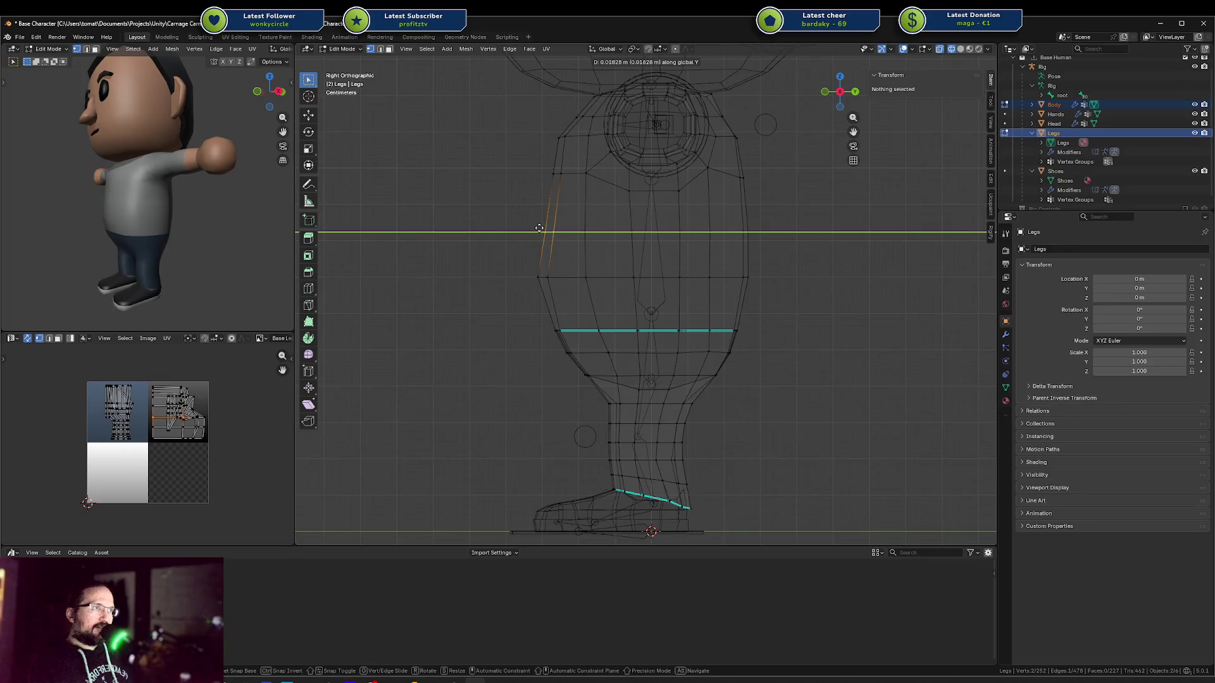
{"action": "left_click", "coordinate": [545, 228]}
{"action": "key", "text": "c"}
{"action": "left_click_drag", "start_coordinate": [550, 135], "coordinate": [556, 165]}
{"action": "key", "text": "g"}
{"action": "key", "text": "y"}
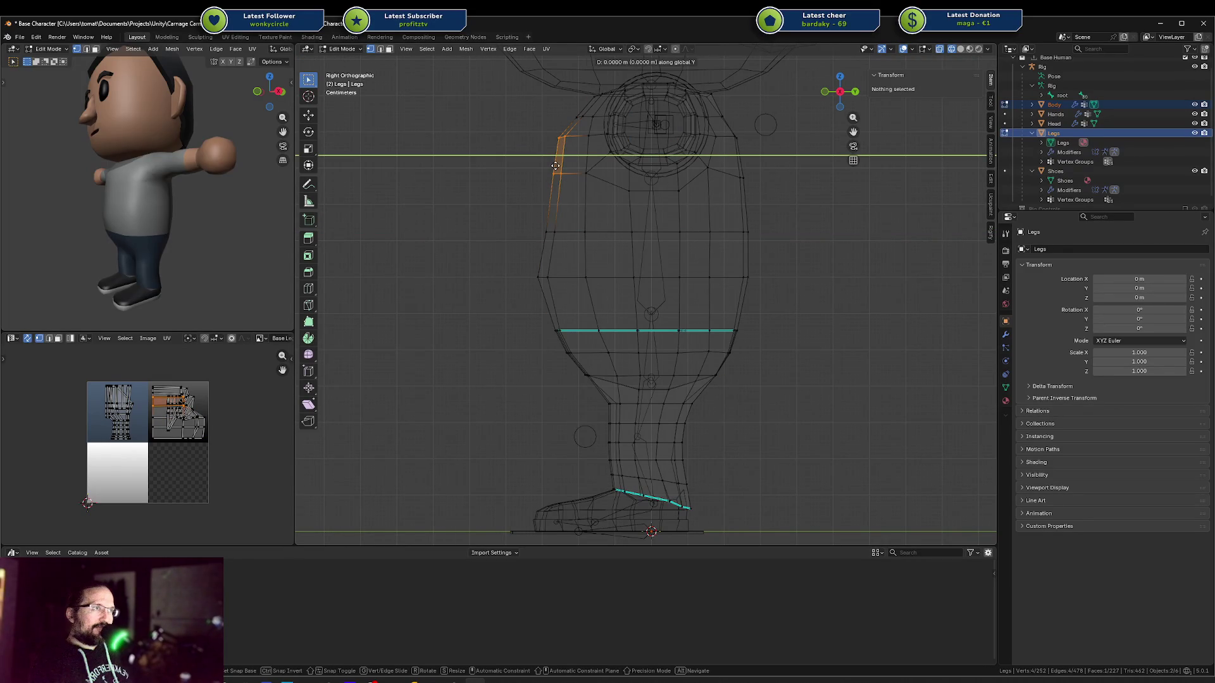
{"action": "left_click", "coordinate": [555, 166]}
{"action": "key", "text": "a"}
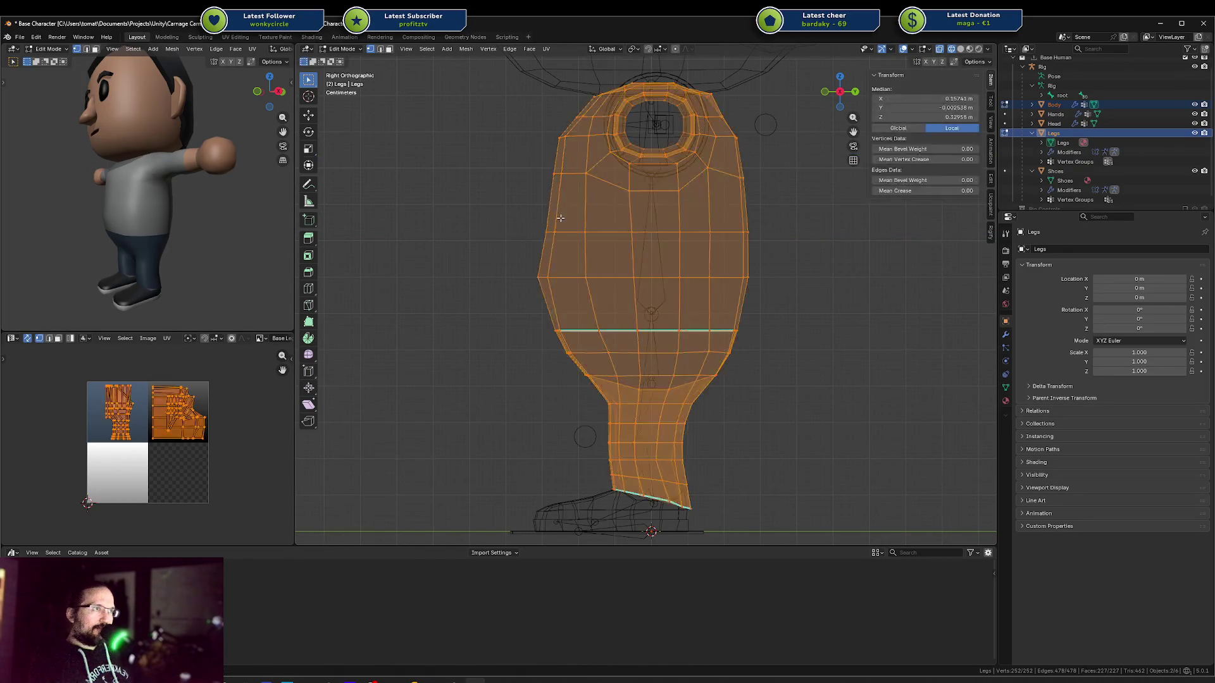
{"action": "left_click", "coordinate": [544, 231]}
{"action": "key", "text": "g"}
{"action": "key", "text": "y"}
{"action": "left_click", "coordinate": [547, 231]}
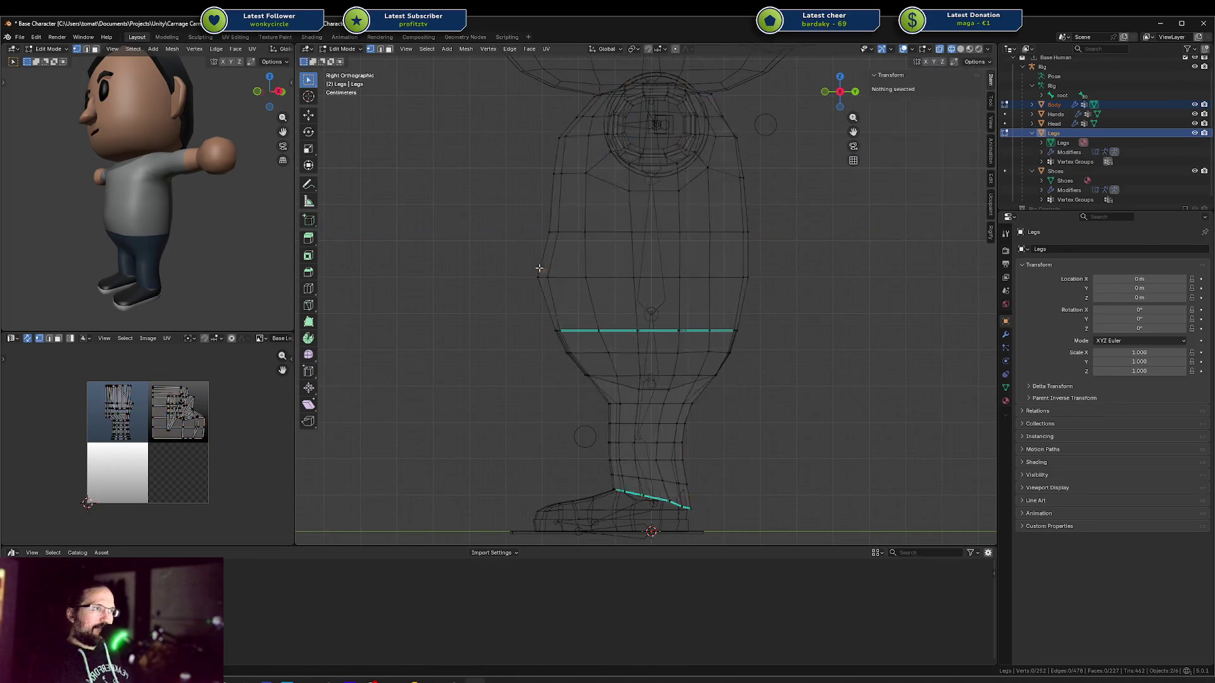
Select a horizontal torso edge loop and bring up the vertex operations menu
{"action": "key", "text": "c"}
{"action": "left_click_drag", "start_coordinate": [539, 277], "coordinate": [745, 276]}
{"action": "key", "text": "Escape"}
{"action": "right_click", "coordinate": [750, 279]}
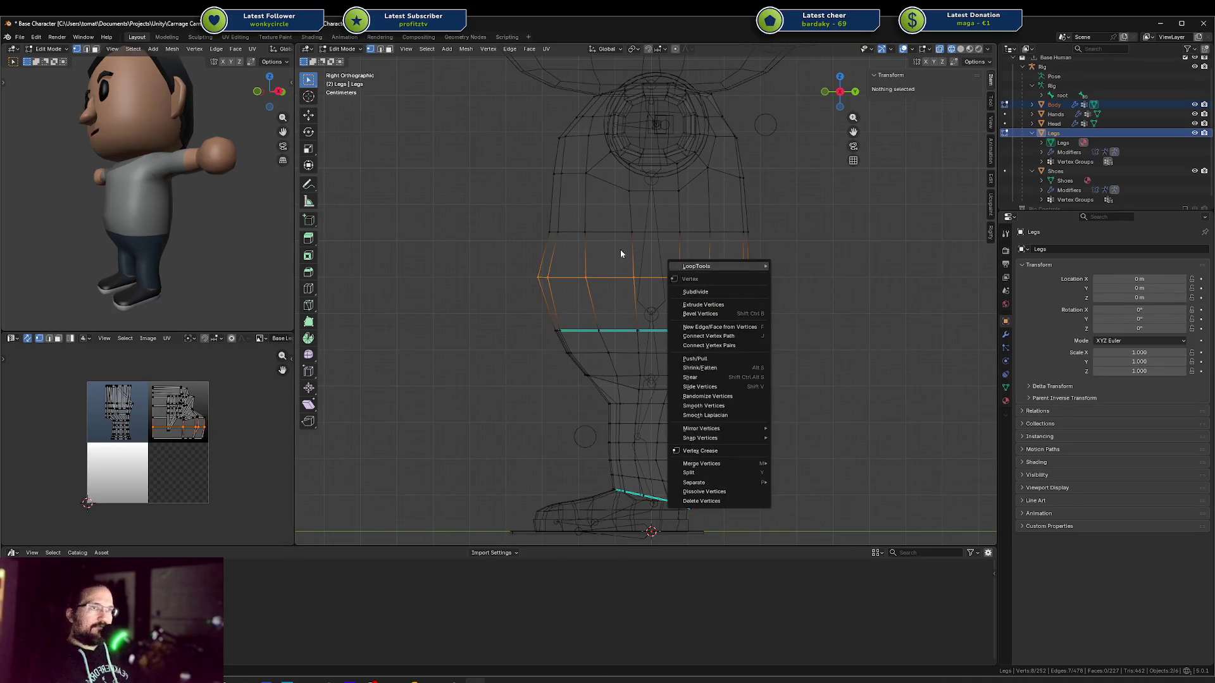
{"action": "mouse_move", "coordinate": [184, 215]}
{"action": "middle_mouse_down"}
{"action": "mouse_move", "coordinate": [131, 229]}
{"action": "mouse_move", "coordinate": [145, 227]}
{"action": "middle_mouse_up"}
Move the vertical edges near the upper back and the next edge column along Y
{"action": "key", "text": "a"}
{"action": "key", "text": "alt+a"}
{"action": "key", "text": "c"}
{"action": "left_click_drag", "start_coordinate": [551, 138], "coordinate": [557, 190]}
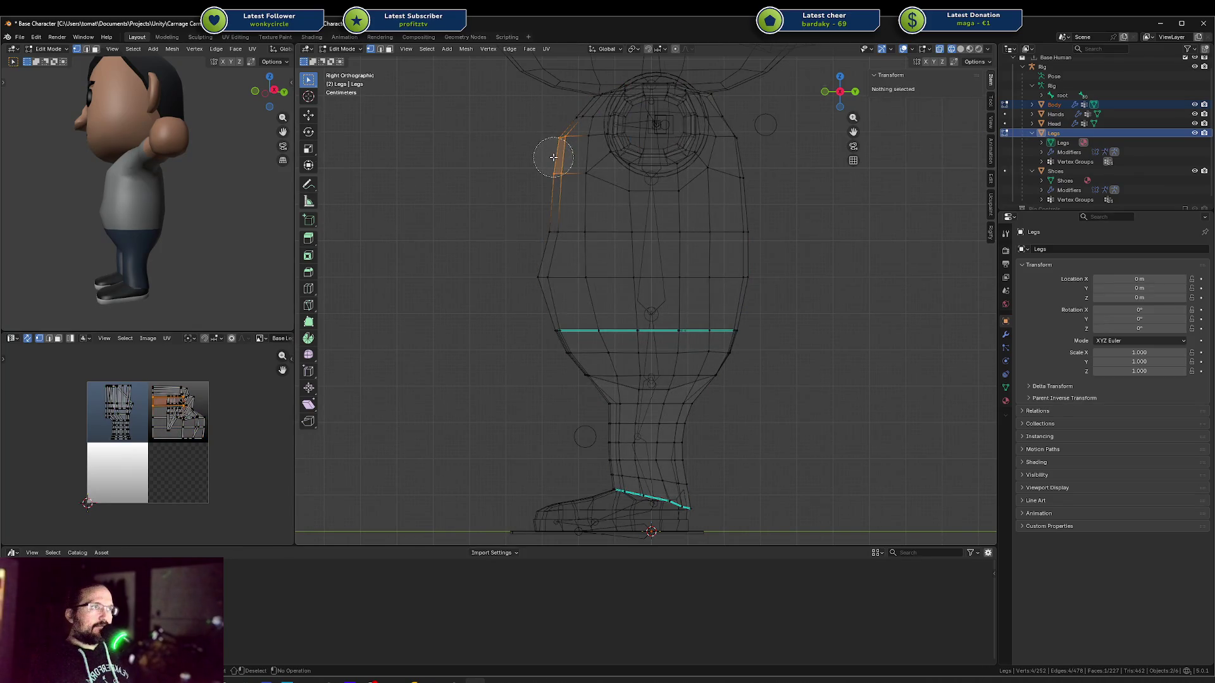
{"action": "key", "text": "Escape"}
{"action": "key", "text": "g"}
{"action": "key", "text": "y"}
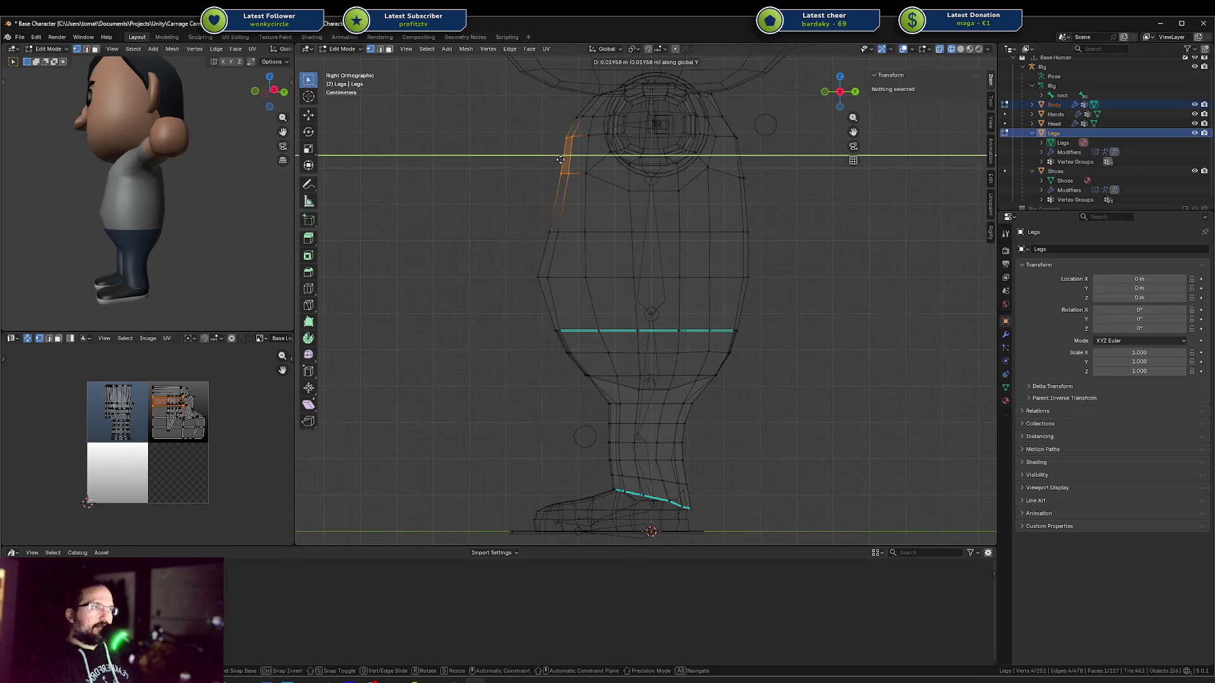
{"action": "left_click", "coordinate": [560, 161]}
{"action": "key", "text": "alt+a"}
{"action": "key", "text": "c"}
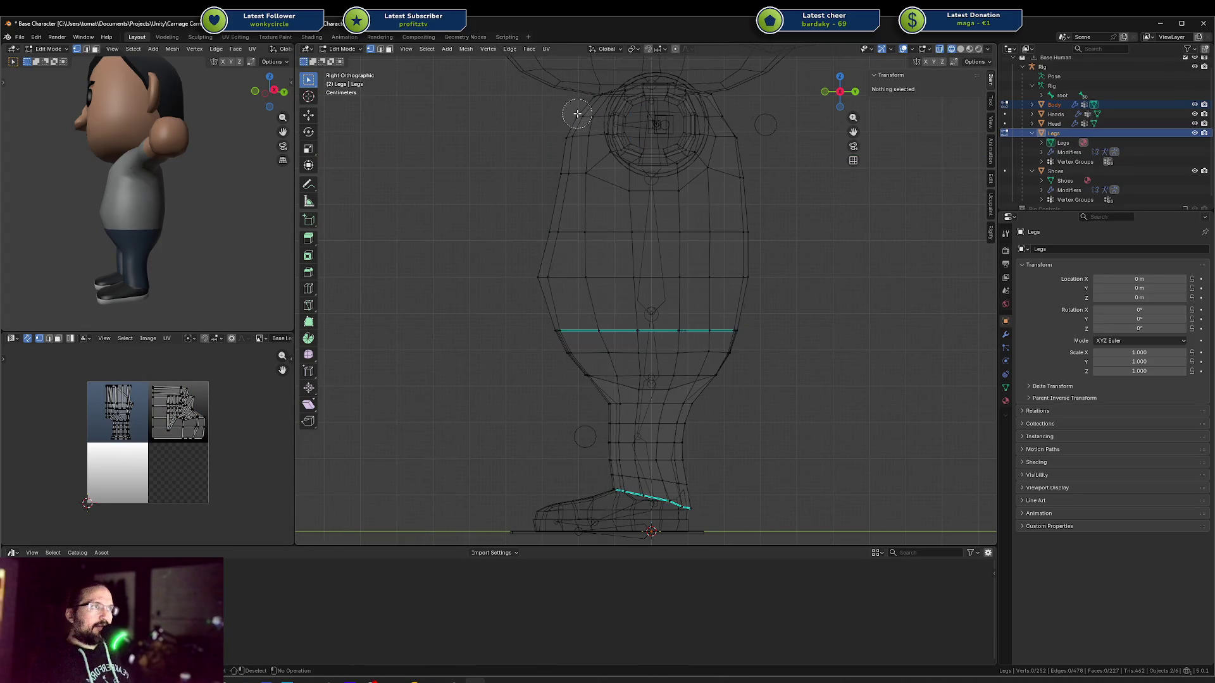
{"action": "key", "text": "g"}
{"action": "key", "text": "y"}
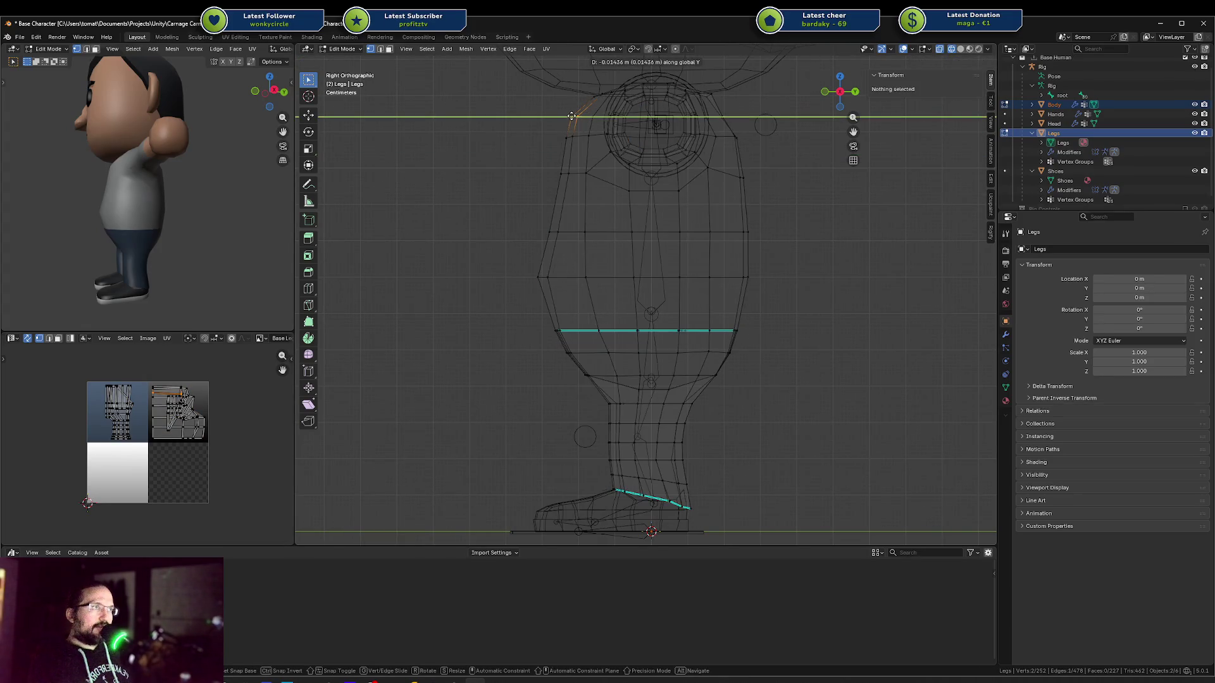
{"action": "left_click", "coordinate": [571, 116]}
{"action": "key", "text": "alt+a"}
Nudge a vertical column of leg edges and several vertices along global Y
{"action": "key", "text": "c"}
{"action": "left_click_drag", "start_coordinate": [562, 158], "coordinate": [561, 173]}
{"action": "key", "text": "Escape"}
{"action": "key", "text": "g"}
{"action": "key", "text": "y"}
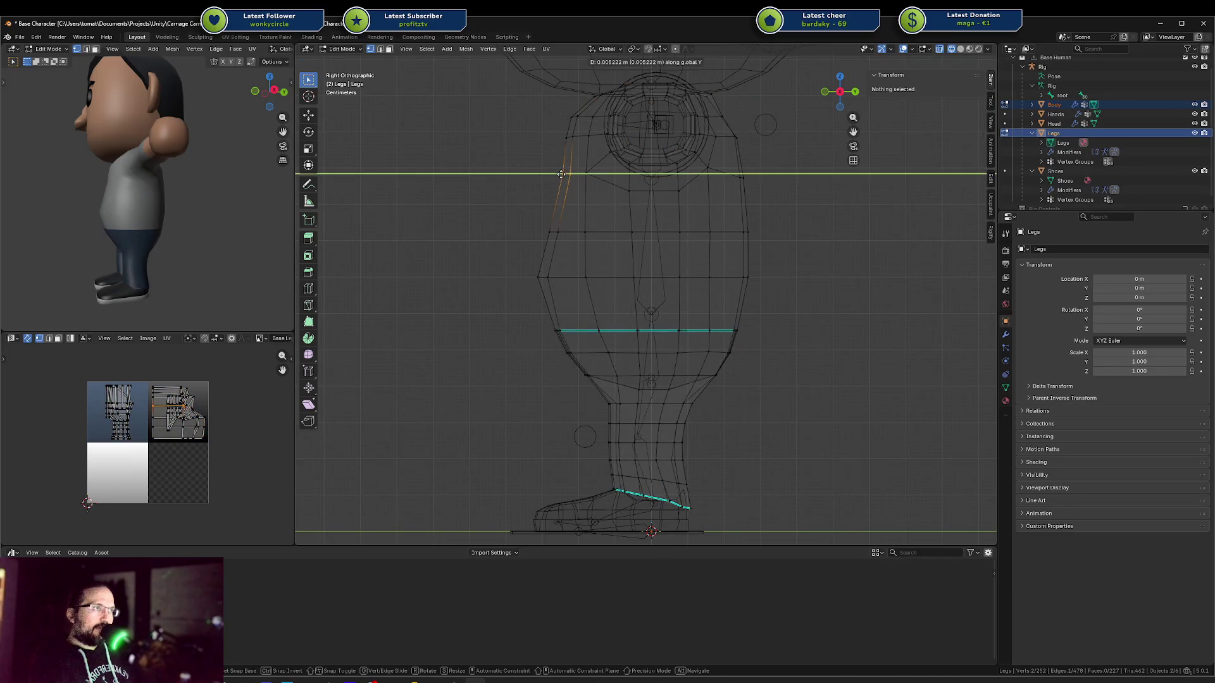
{"action": "left_click", "coordinate": [560, 175]}
{"action": "key", "text": "alt+a"}
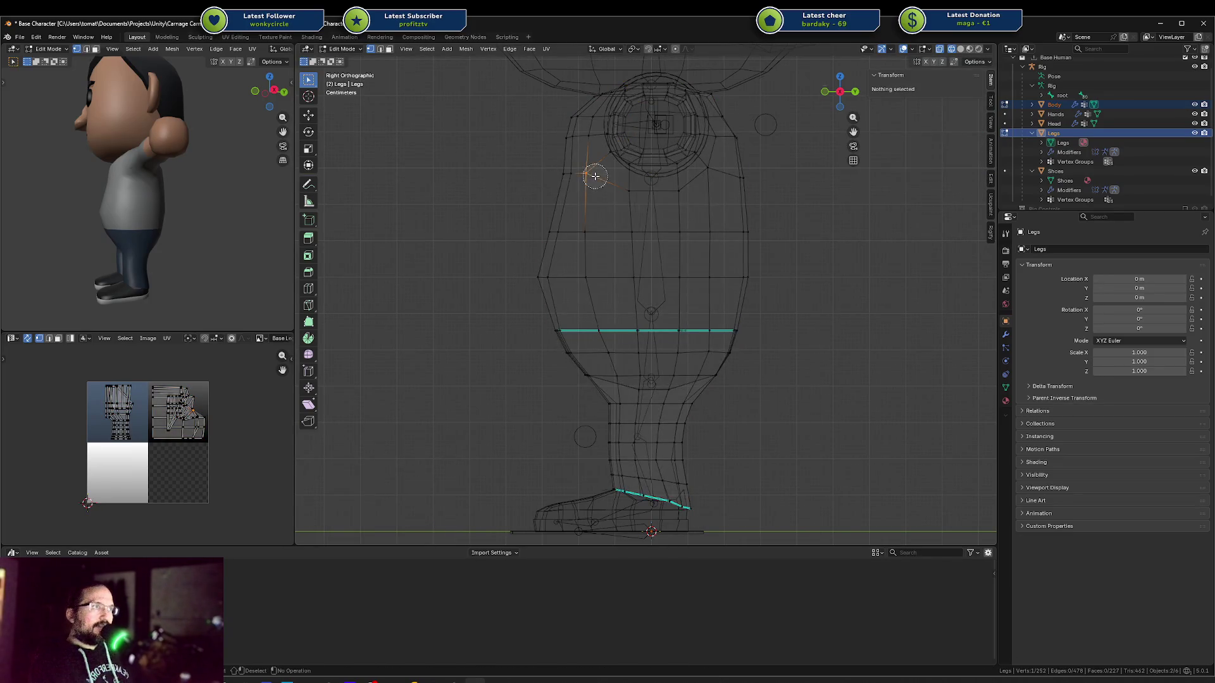
{"action": "key", "text": "Escape"}
{"action": "key", "text": "g"}
{"action": "key", "text": "y"}
{"action": "left_click", "coordinate": [591, 143]}
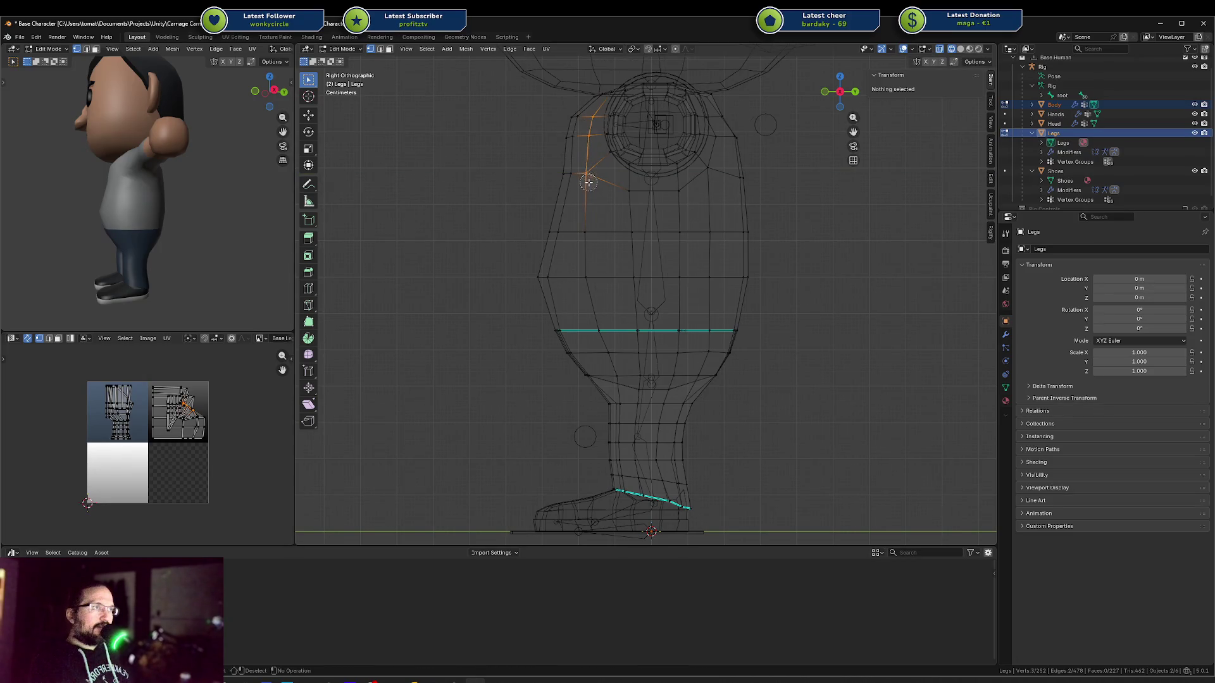
{"action": "key", "text": "Escape"}
{"action": "key", "text": "g"}
{"action": "key", "text": "y"}
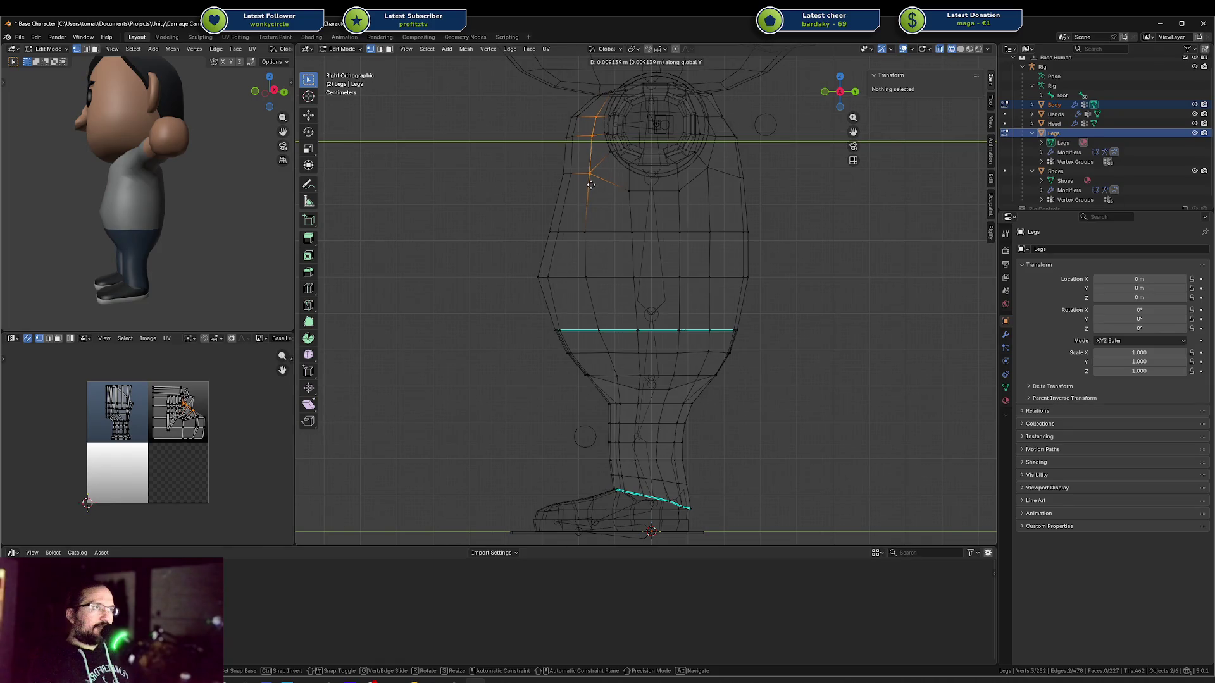
{"action": "left_click", "coordinate": [591, 184]}
Move groups of leg vertices along global Y to reshape the leg profile
{"action": "key", "text": "a"}
{"action": "key", "text": "alt+a"}
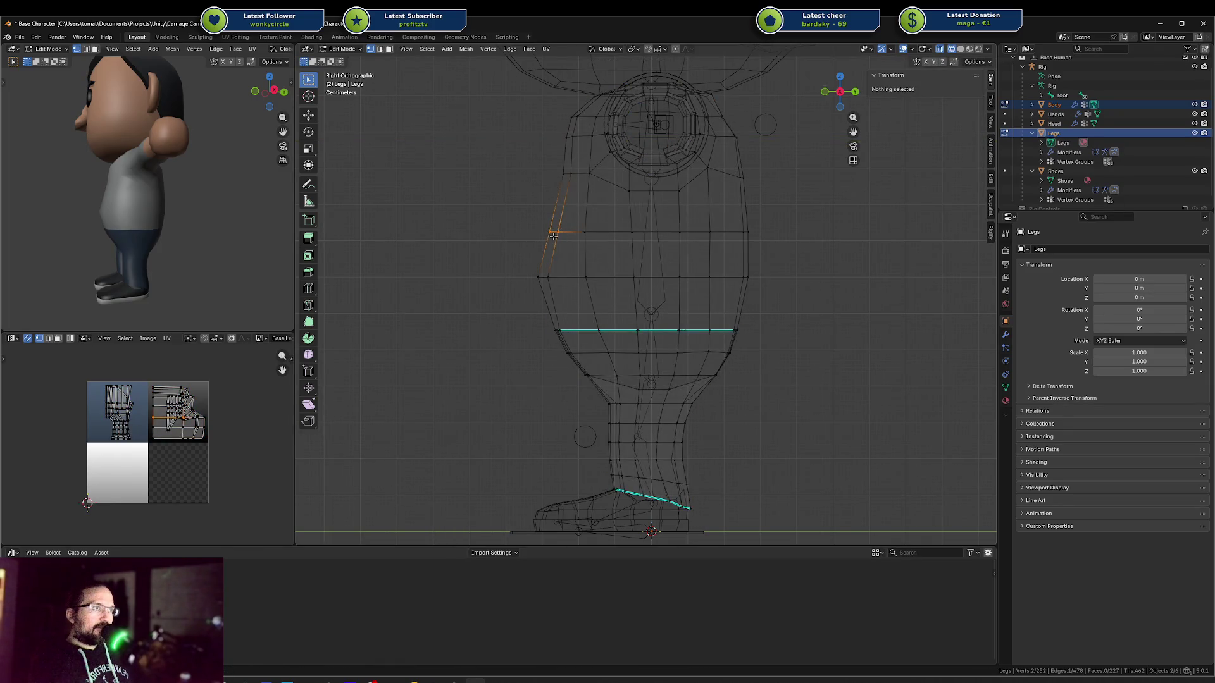
{"action": "right_click", "coordinate": [541, 275]}
{"action": "key", "text": "g"}
{"action": "key", "text": "y"}
{"action": "left_click", "coordinate": [546, 276]}
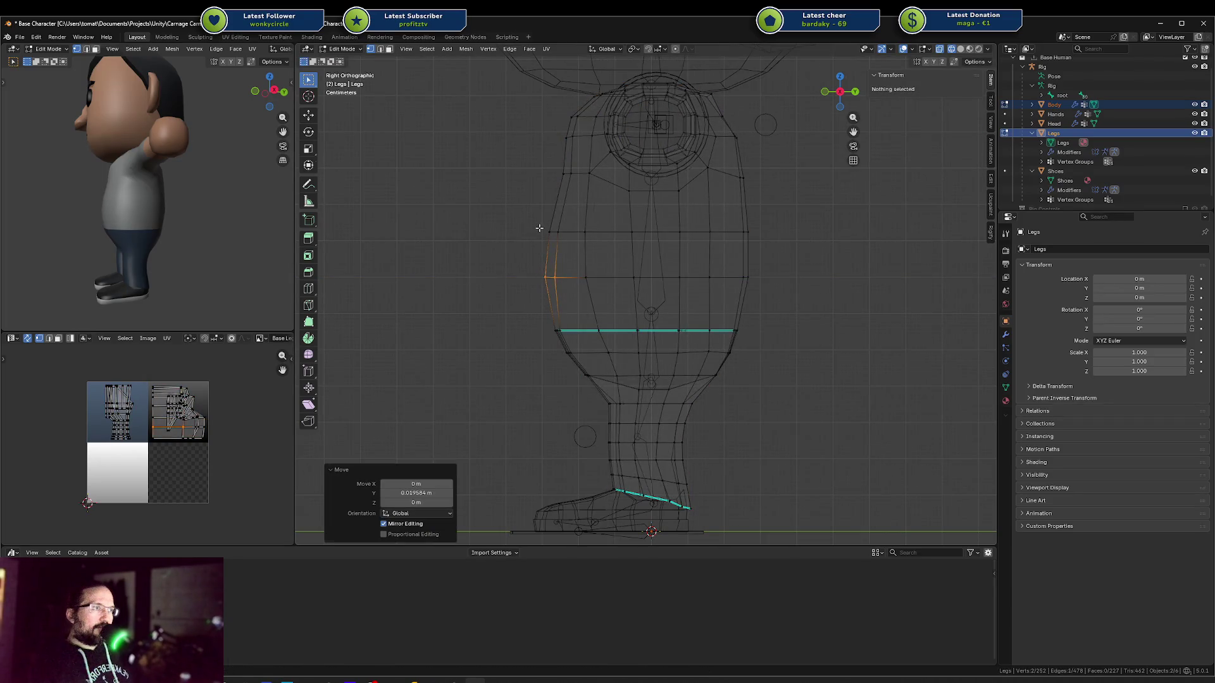
{"action": "left_click_drag", "start_coordinate": [547, 230], "coordinate": [551, 292]}
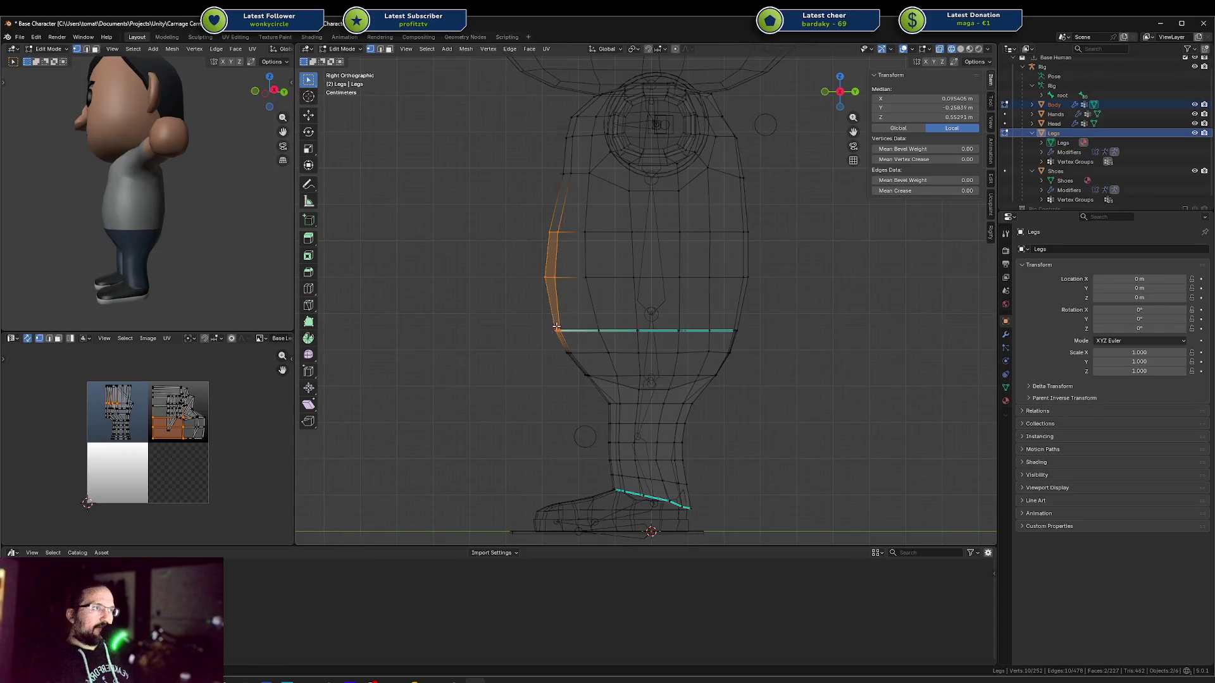
{"action": "key", "text": "g"}
{"action": "key", "text": "y"}
{"action": "left_click", "coordinate": [550, 291]}
Shift a vertical leg edge, a single vertex and a thigh edge loop along Y
{"action": "key", "text": "alt+a"}
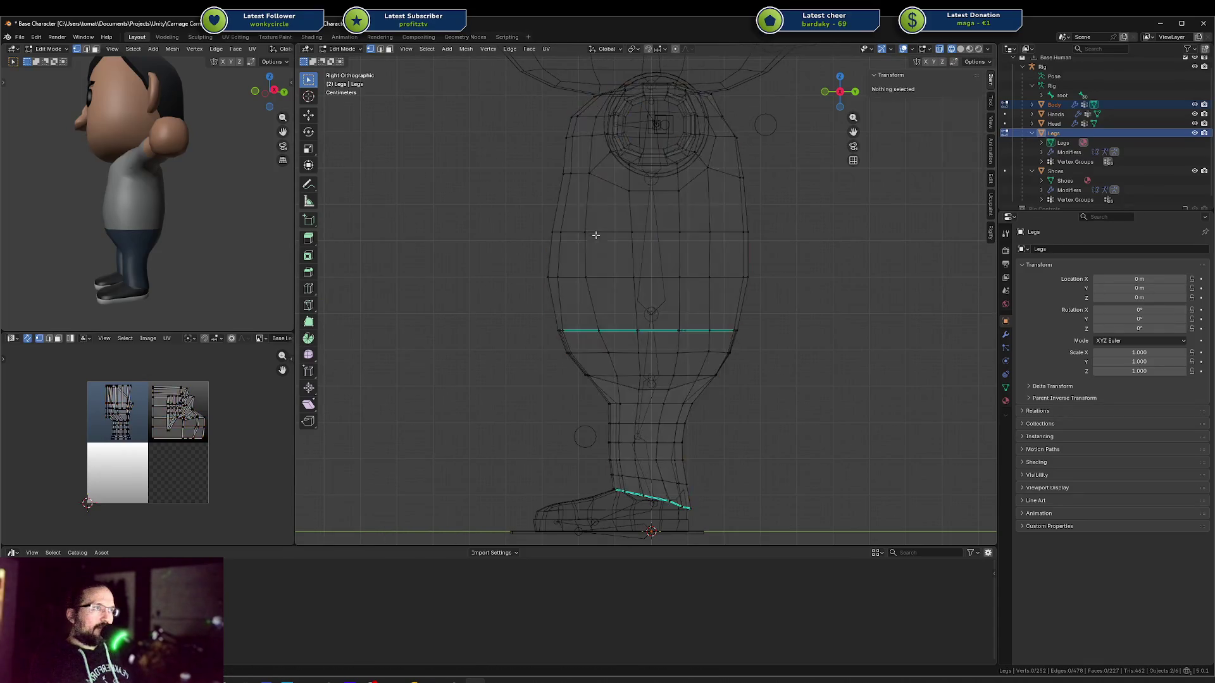
{"action": "left_click", "coordinate": [589, 253]}
{"action": "key", "text": "g"}
{"action": "key", "text": "y"}
{"action": "left_click", "coordinate": [599, 277]}
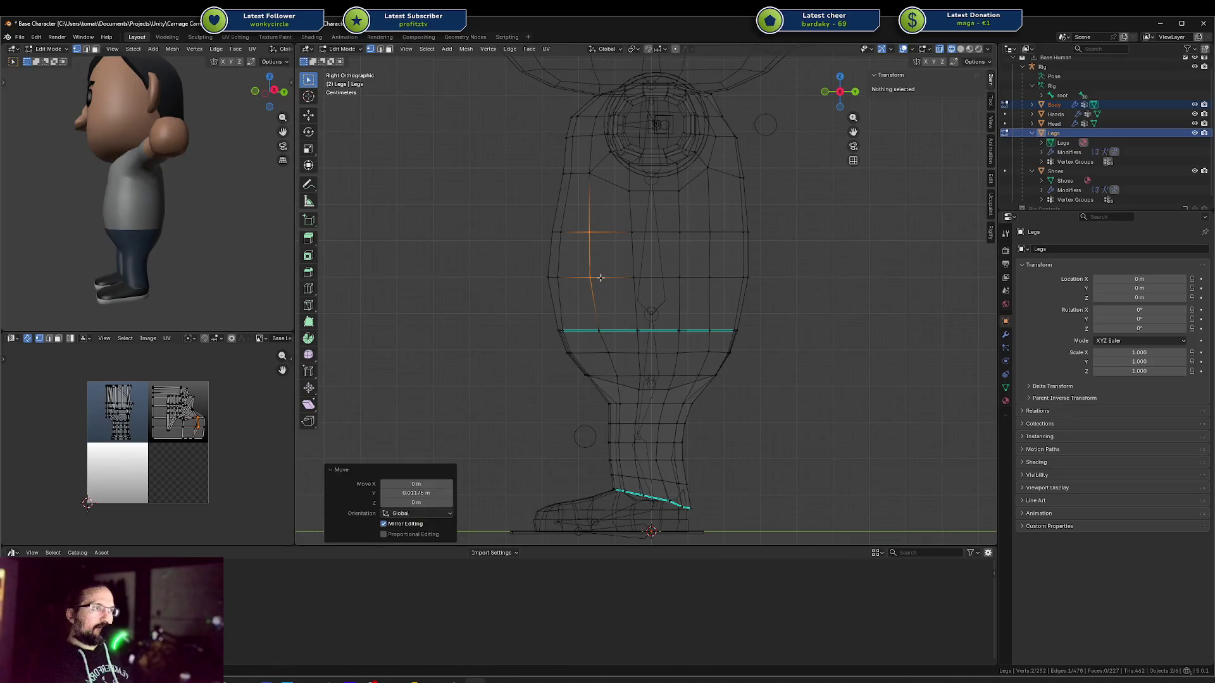
{"action": "key", "text": "alt+a"}
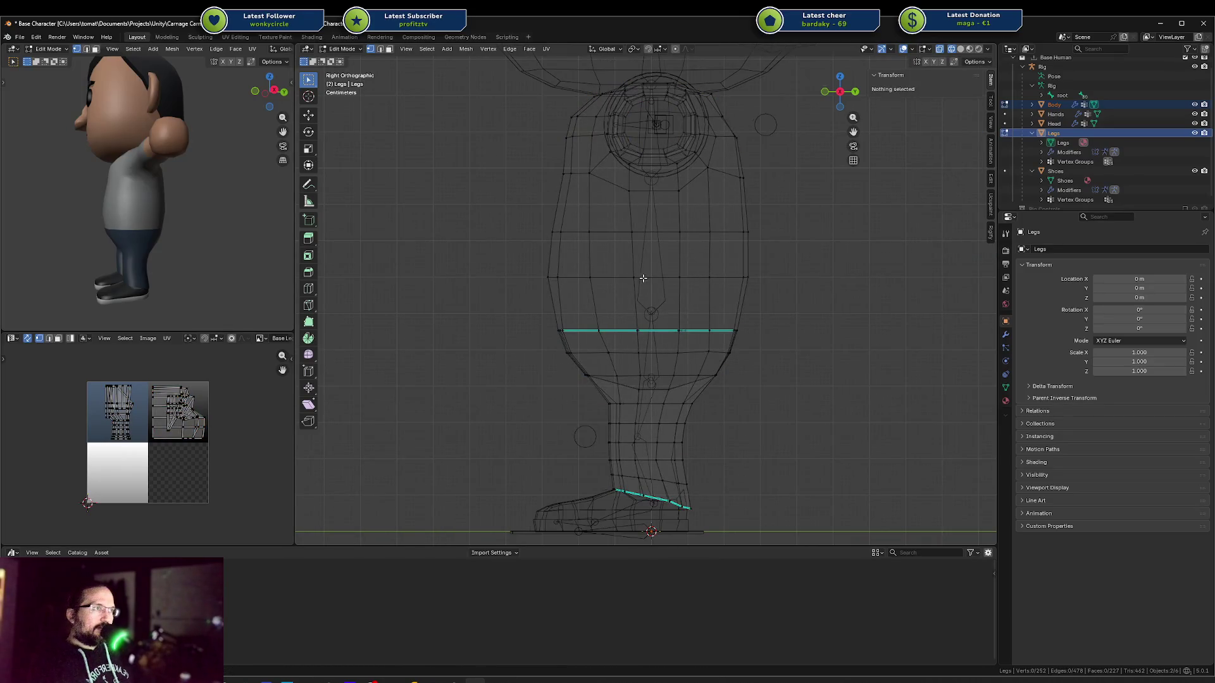
{"action": "left_click", "coordinate": [635, 279]}
{"action": "key", "text": "g"}
{"action": "key", "text": "y"}
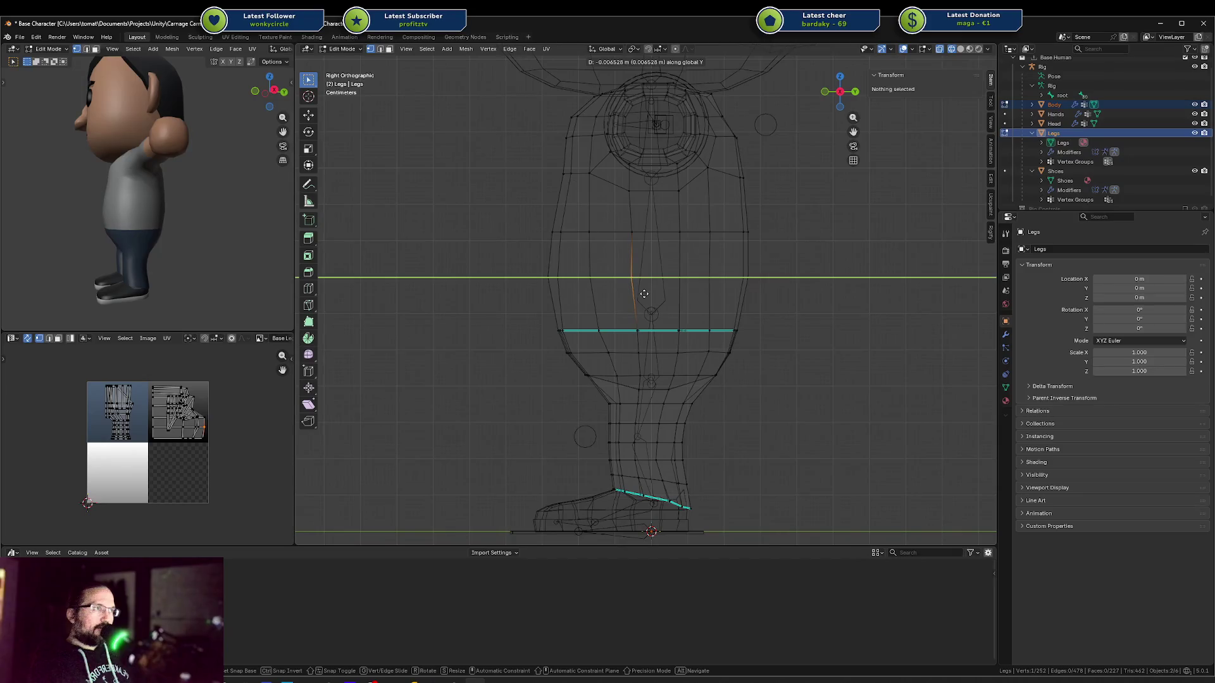
{"action": "left_click", "coordinate": [652, 288]}
{"action": "left_click_drag", "start_coordinate": [637, 334], "coordinate": [637, 336]}
{"action": "key", "text": "g"}
{"action": "key", "text": "y"}
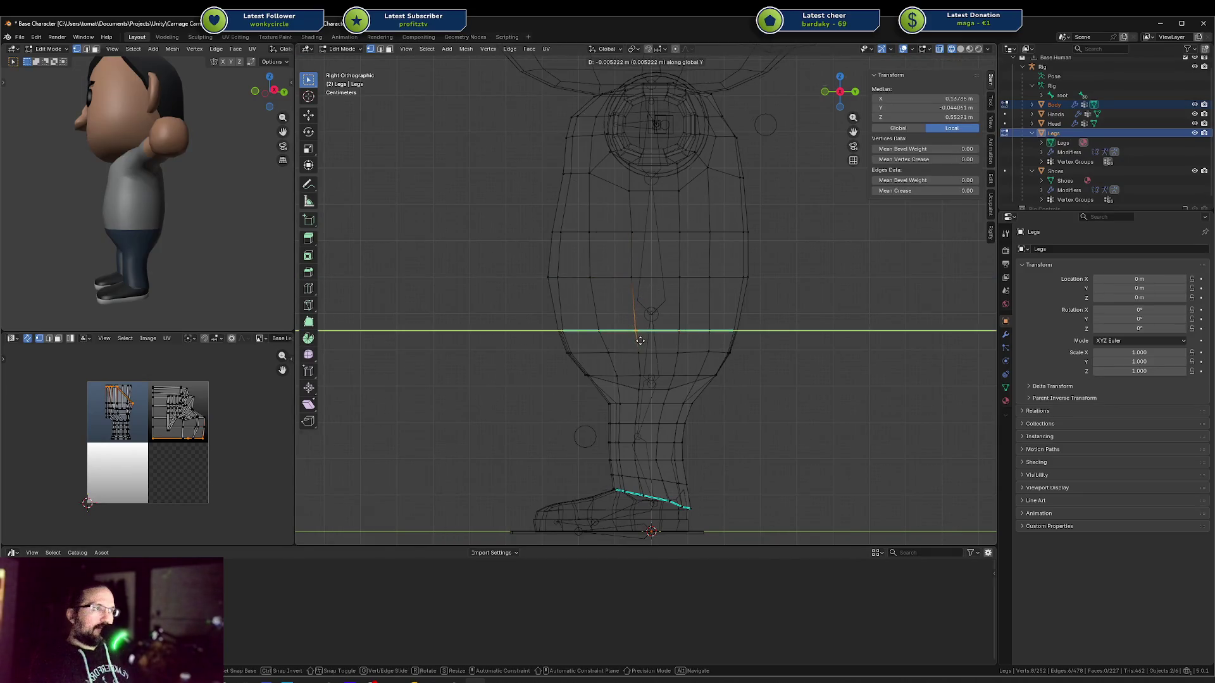
{"action": "left_click", "coordinate": [638, 340]}
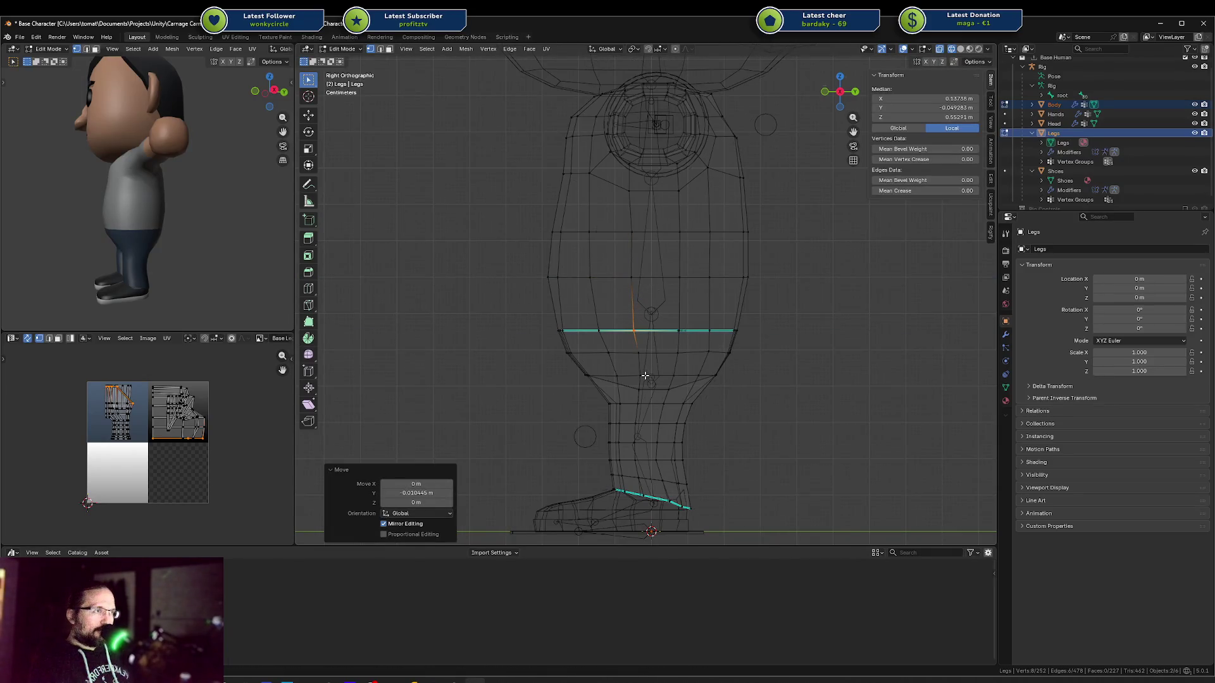
Nudge a Legs outline vertex 0.002611 m along Y with mirror editing on
{"action": "left_click", "coordinate": [633, 353]}
{"action": "key", "text": "g"}
{"action": "key", "text": "y"}
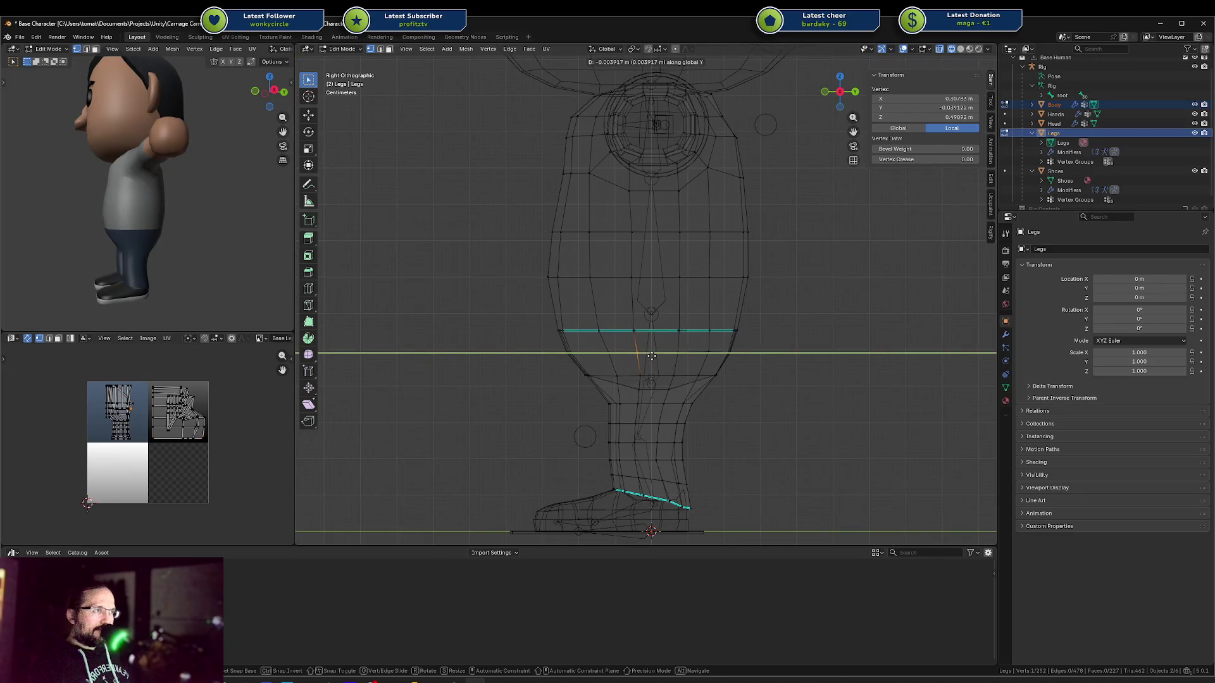
{"action": "key", "text": "Escape"}
{"action": "key", "text": "a"}
{"action": "key", "text": "alt+a"}
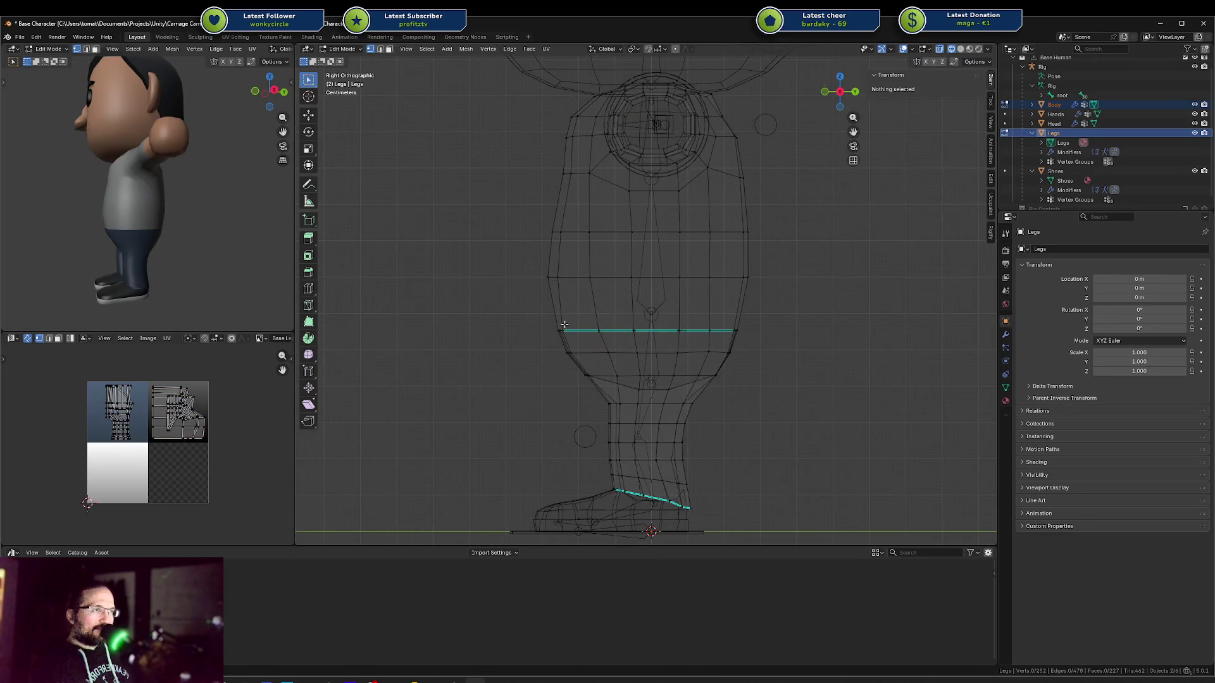
{"action": "key", "text": "g"}
{"action": "key", "text": "y"}
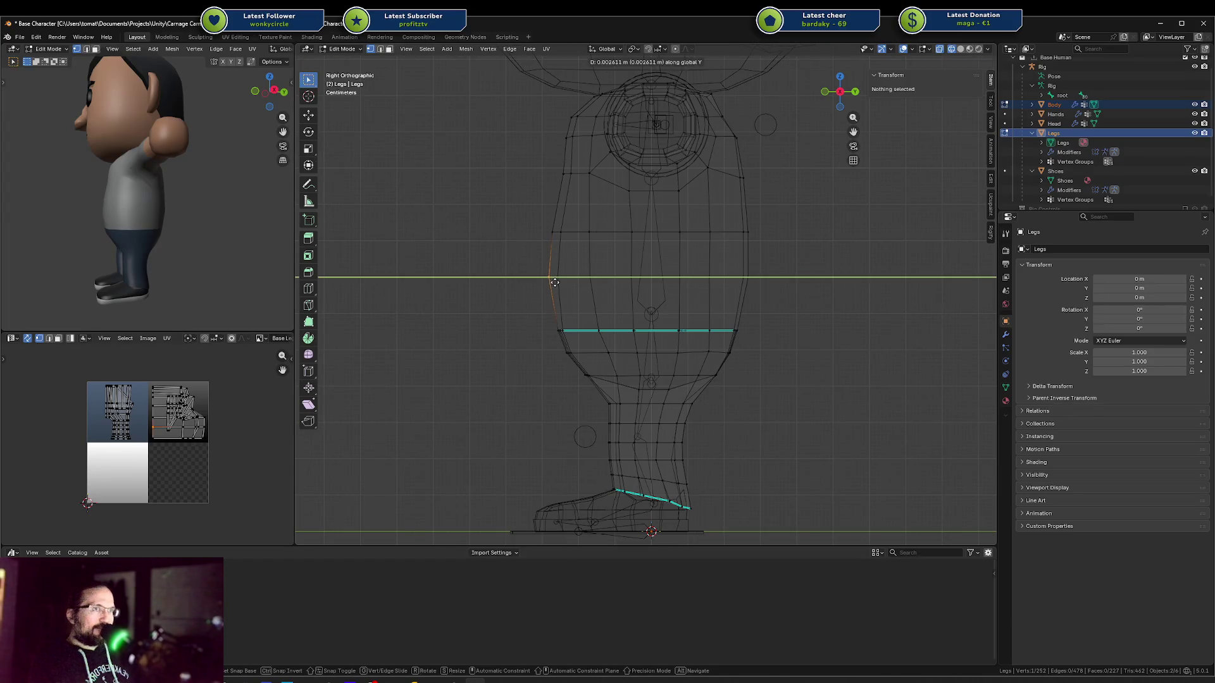
{"action": "left_click", "coordinate": [555, 282]}
Select an upper leg edge, try a loop cut then cancel it, and orbit above
{"action": "mouse_move", "coordinate": [164, 240]}
{"action": "middle_mouse_down"}
{"action": "mouse_move", "coordinate": [127, 241]}
{"action": "mouse_move", "coordinate": [168, 232]}
{"action": "mouse_move", "coordinate": [139, 227]}
{"action": "middle_mouse_up"}
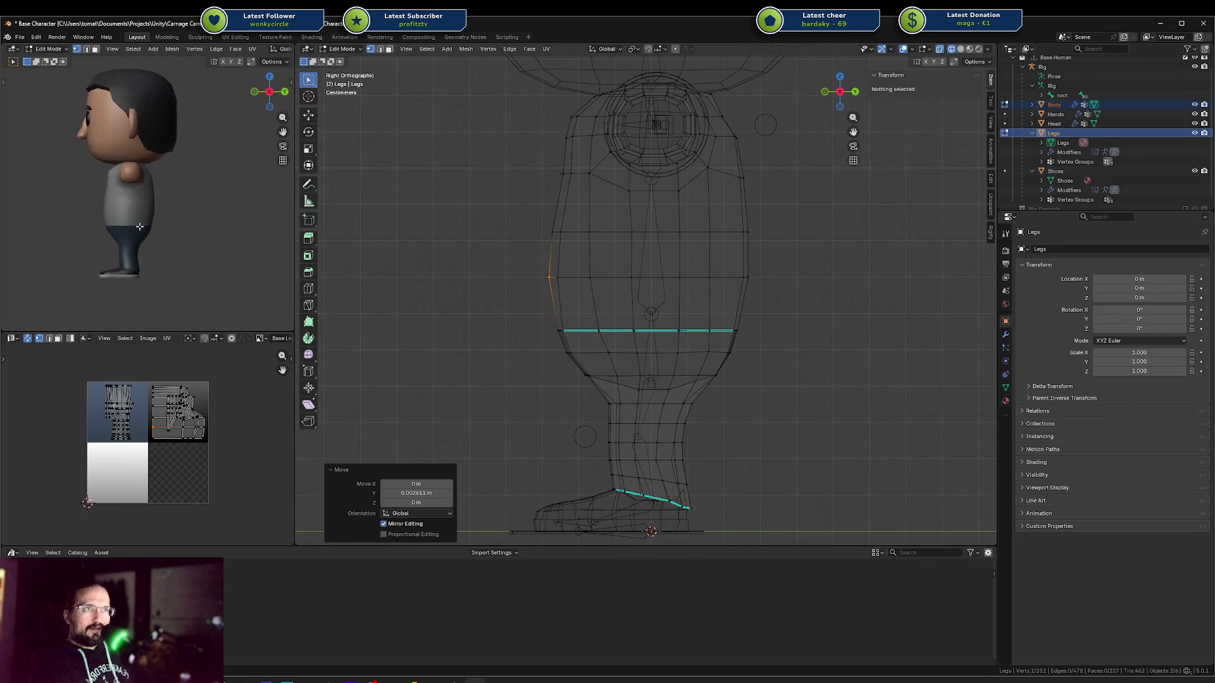
{"action": "key", "text": "a"}
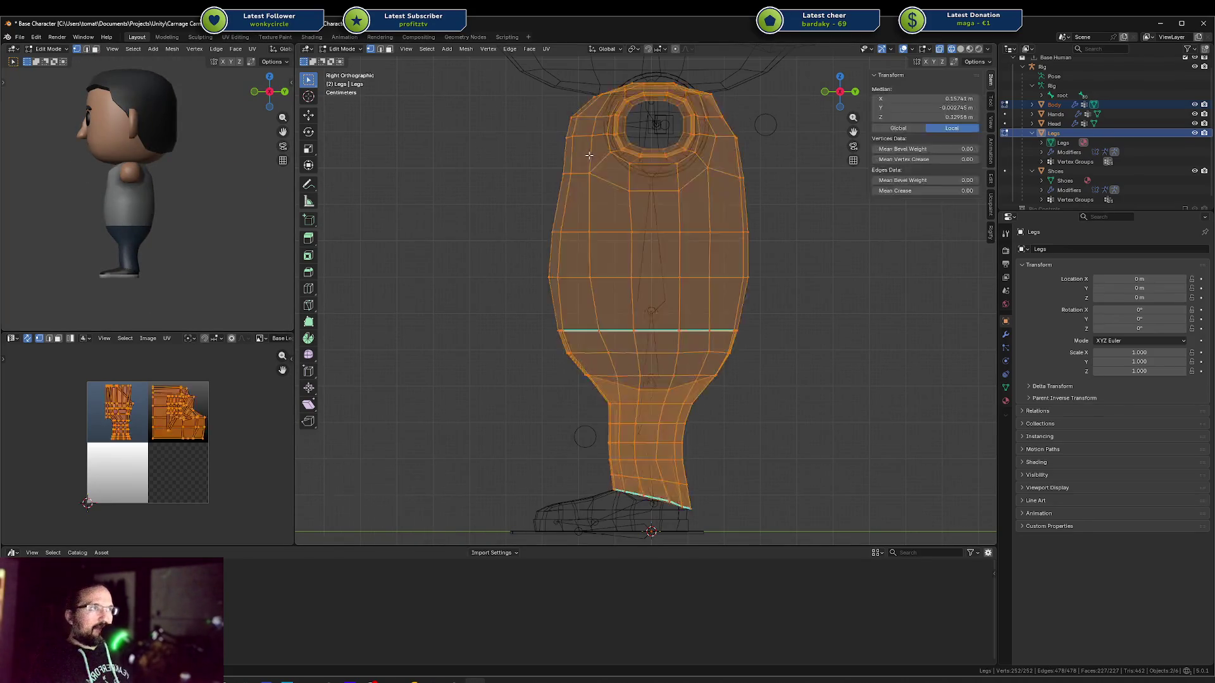
{"action": "key", "text": "alt+a"}
{"action": "key", "text": "c"}
{"action": "left_click_drag", "start_coordinate": [562, 140], "coordinate": [566, 138]}
{"action": "right_click", "coordinate": [566, 139]}
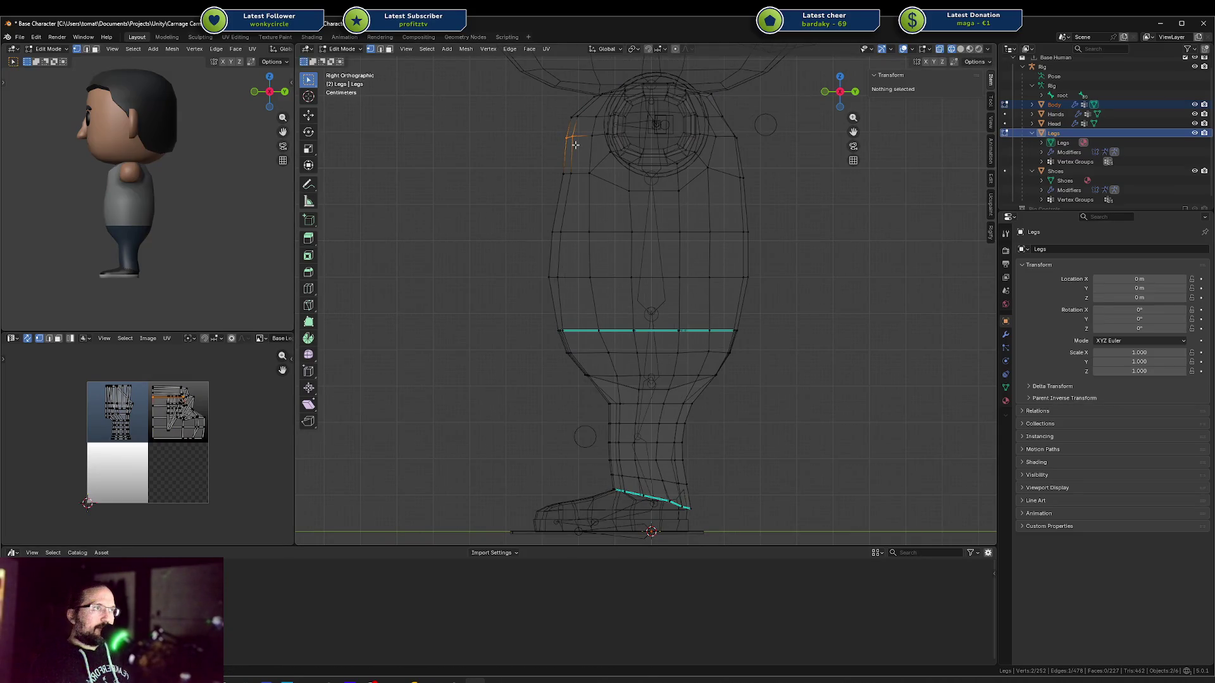
{"action": "key", "text": "ctrl+r"}
{"action": "right_click", "coordinate": [597, 208]}
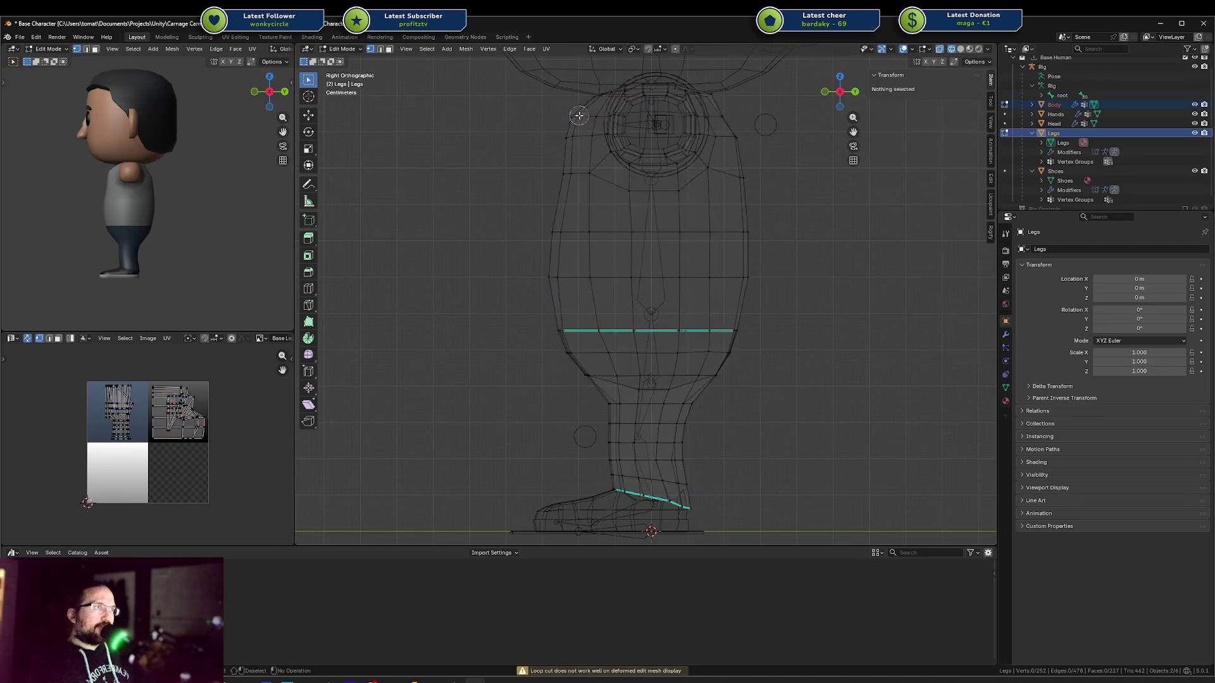
{"action": "mouse_move", "coordinate": [592, 107]}
{"action": "middle_mouse_down"}
{"action": "mouse_move", "coordinate": [576, 151]}
{"action": "mouse_move", "coordinate": [544, 183]}
{"action": "middle_mouse_up"}
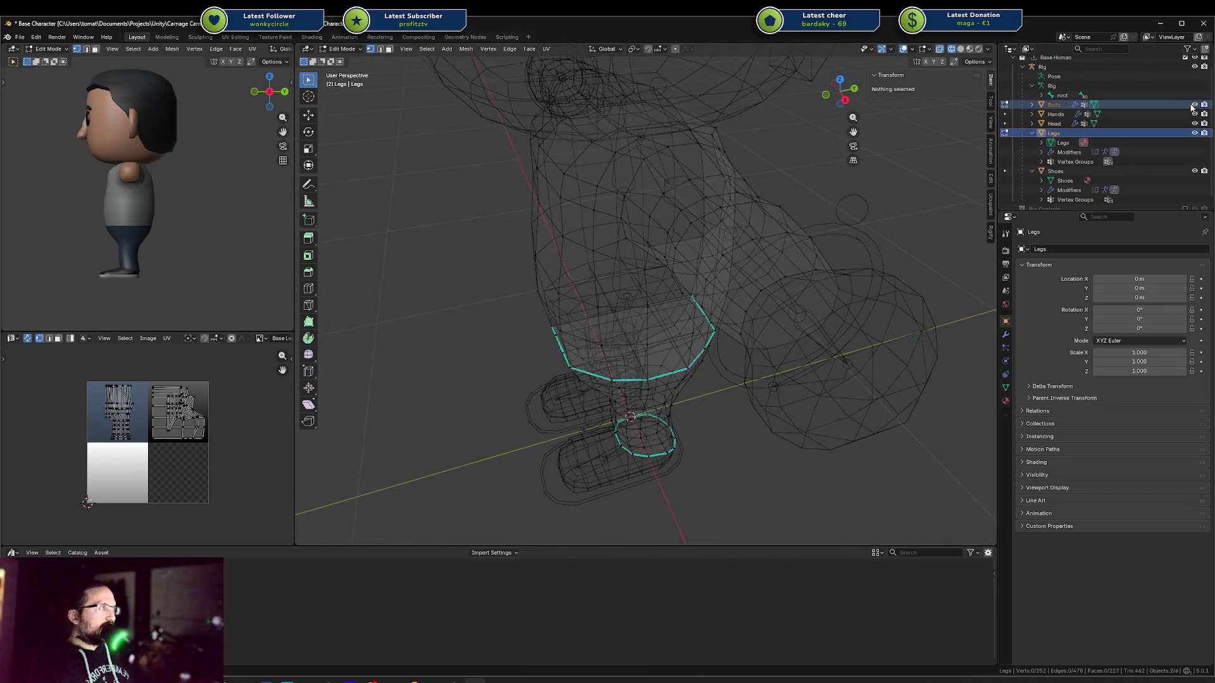
Hide the Head, switch to solid shading and pull the top leg edge back along Y
{"action": "left_click", "coordinate": [1195, 124]}
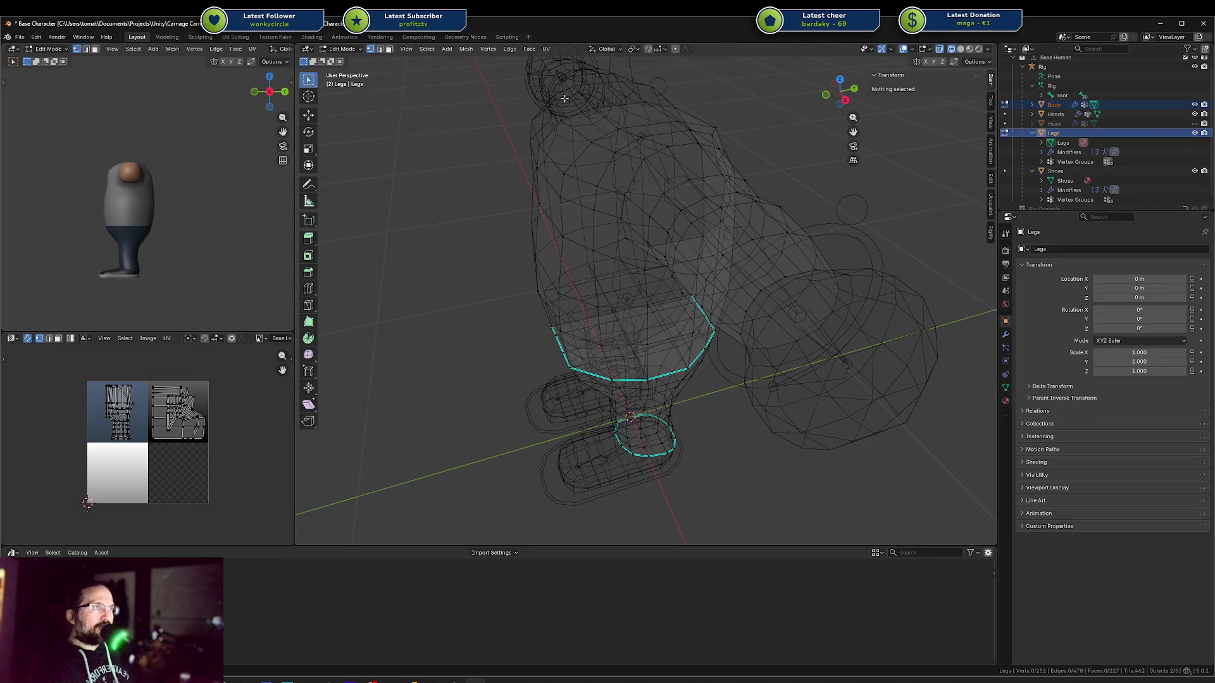
{"action": "key", "text": "shift+z"}
{"action": "key", "text": "a"}
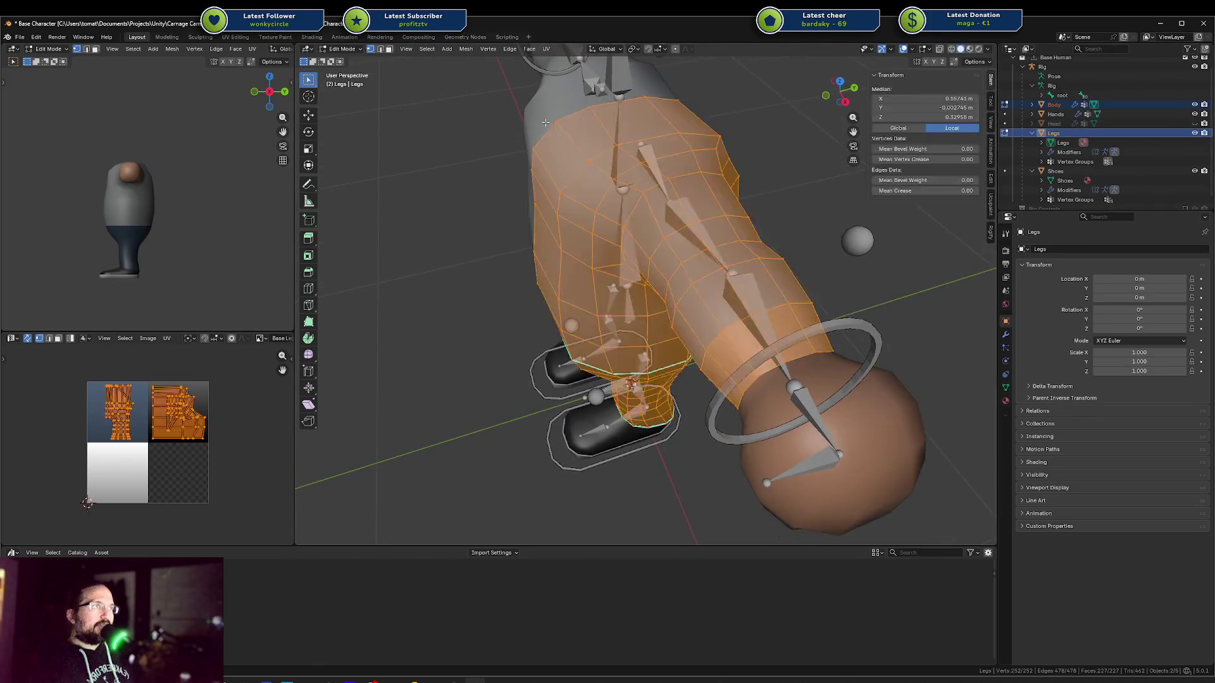
{"action": "key", "text": "alt+a"}
{"action": "left_click", "coordinate": [573, 140]}
{"action": "key", "text": "g"}
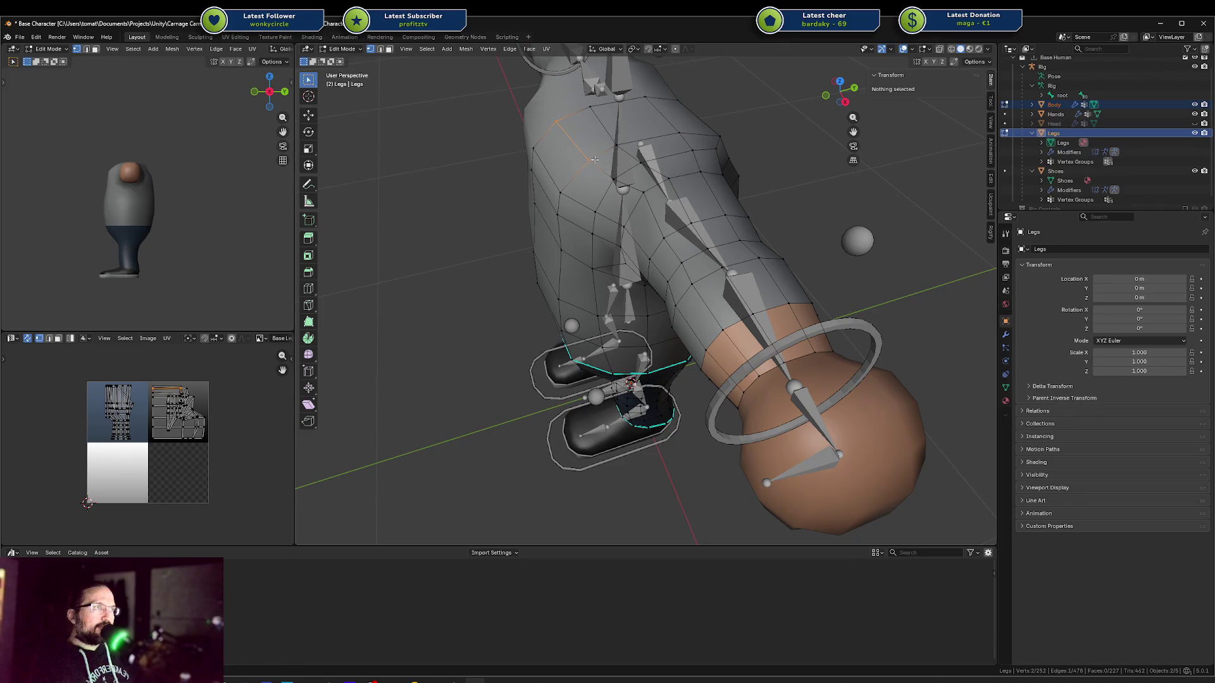
{"action": "key", "text": "y"}
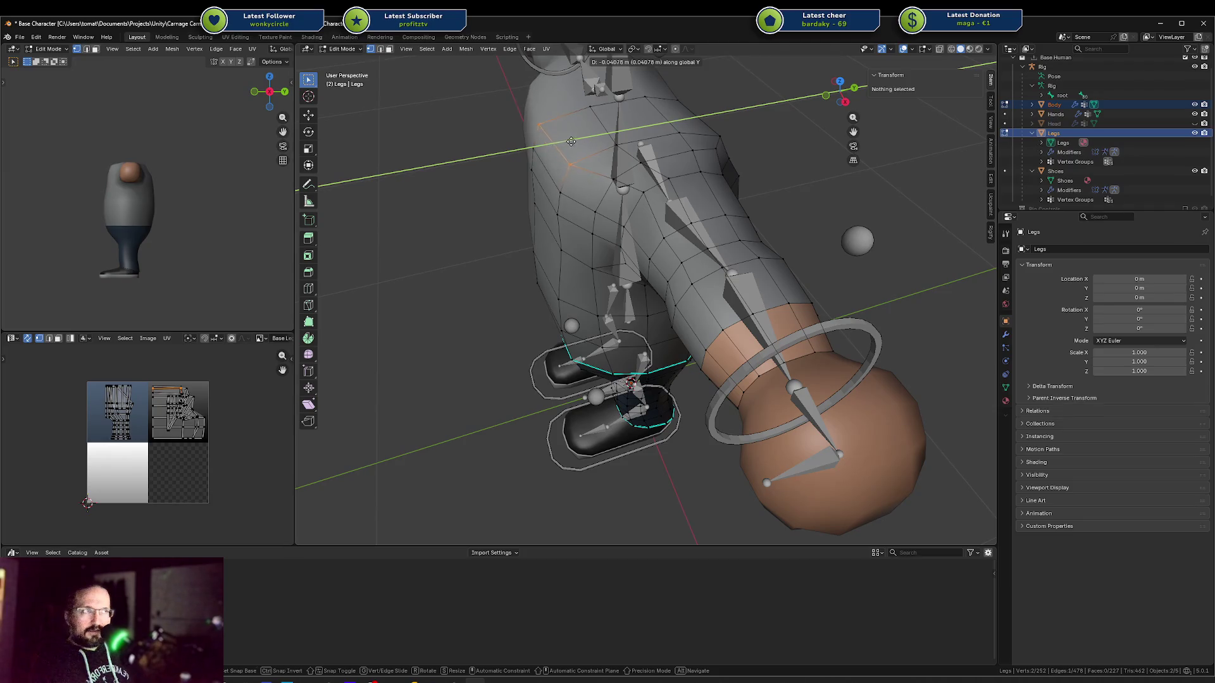
{"action": "left_click", "coordinate": [576, 140]}
From a side view, make further Y adjustments, moving a Legs vertex 0.006021 m
{"action": "mouse_move", "coordinate": [575, 140]}
{"action": "middle_mouse_down"}
{"action": "mouse_move", "coordinate": [558, 106]}
{"action": "mouse_move", "coordinate": [627, 190]}
{"action": "mouse_move", "coordinate": [682, 166]}
{"action": "middle_mouse_up"}
{"action": "key", "text": "g"}
{"action": "key", "text": "y"}
{"action": "left_click", "coordinate": [579, 109]}
{"action": "key", "text": "g"}
{"action": "key", "text": "y"}
{"action": "left_click", "coordinate": [629, 191]}
Save Base Character.blend, check the front view, and save again
{"action": "key", "text": "ctrl+s"}
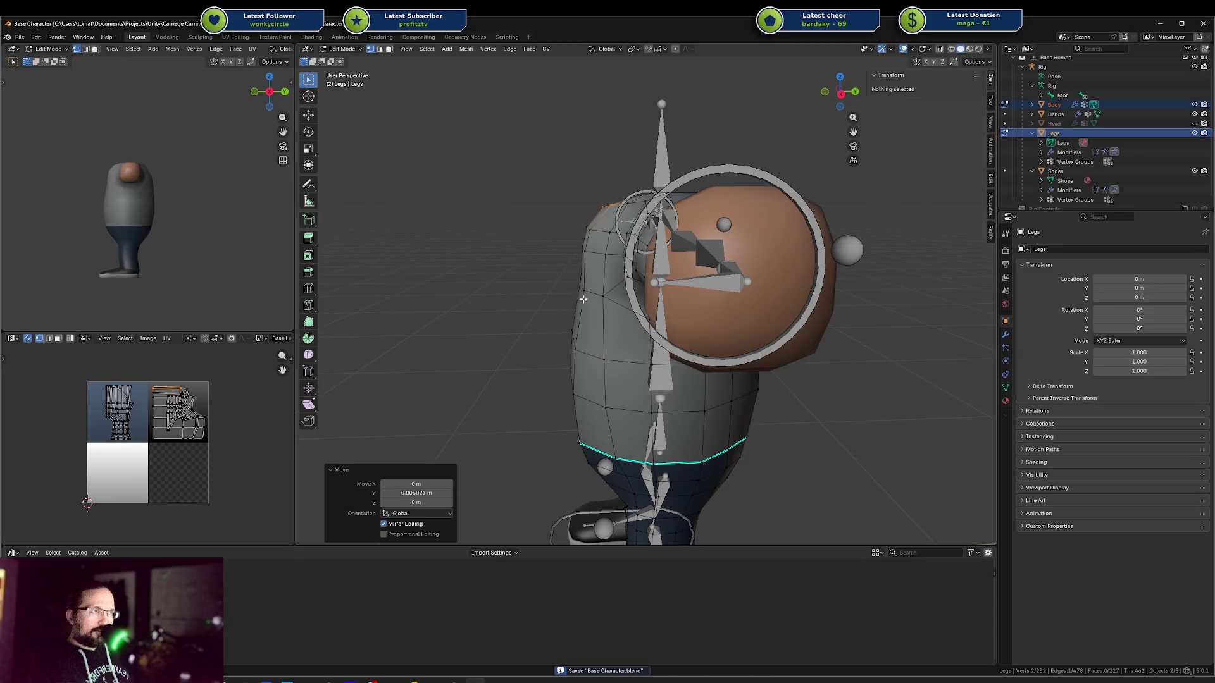
{"action": "middle_click_drag", "start_coordinate": [573, 374], "coordinate": [568, 347]}
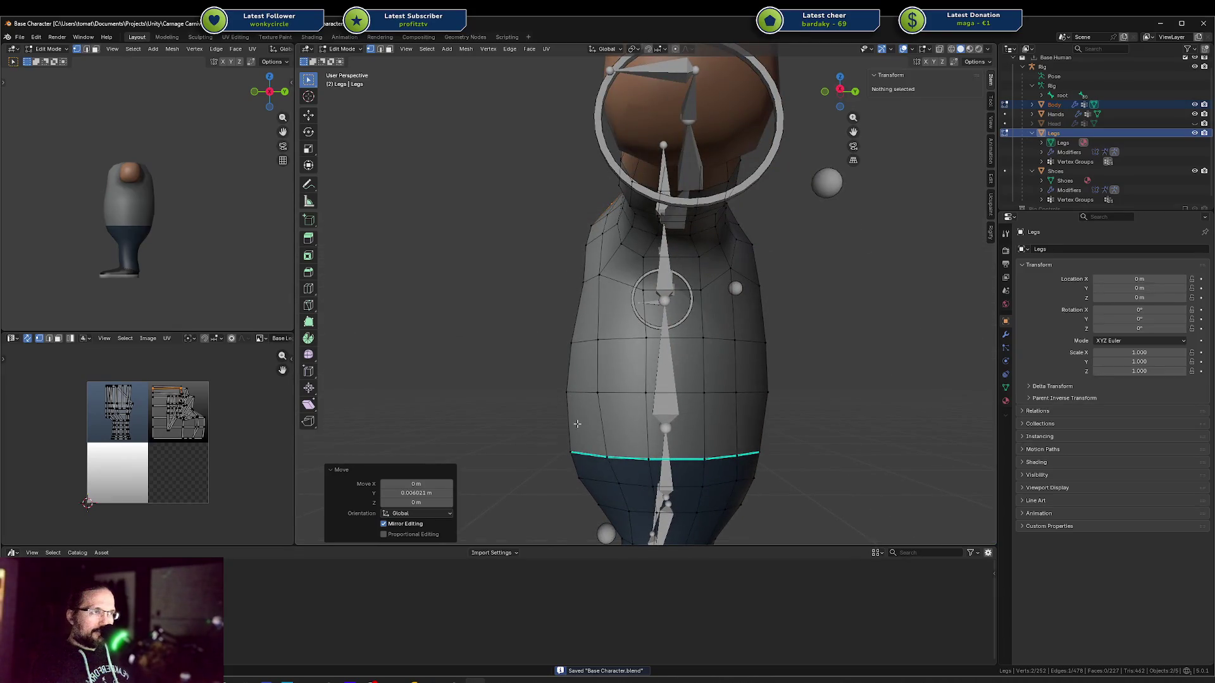
{"action": "key", "text": "ctrl+s"}
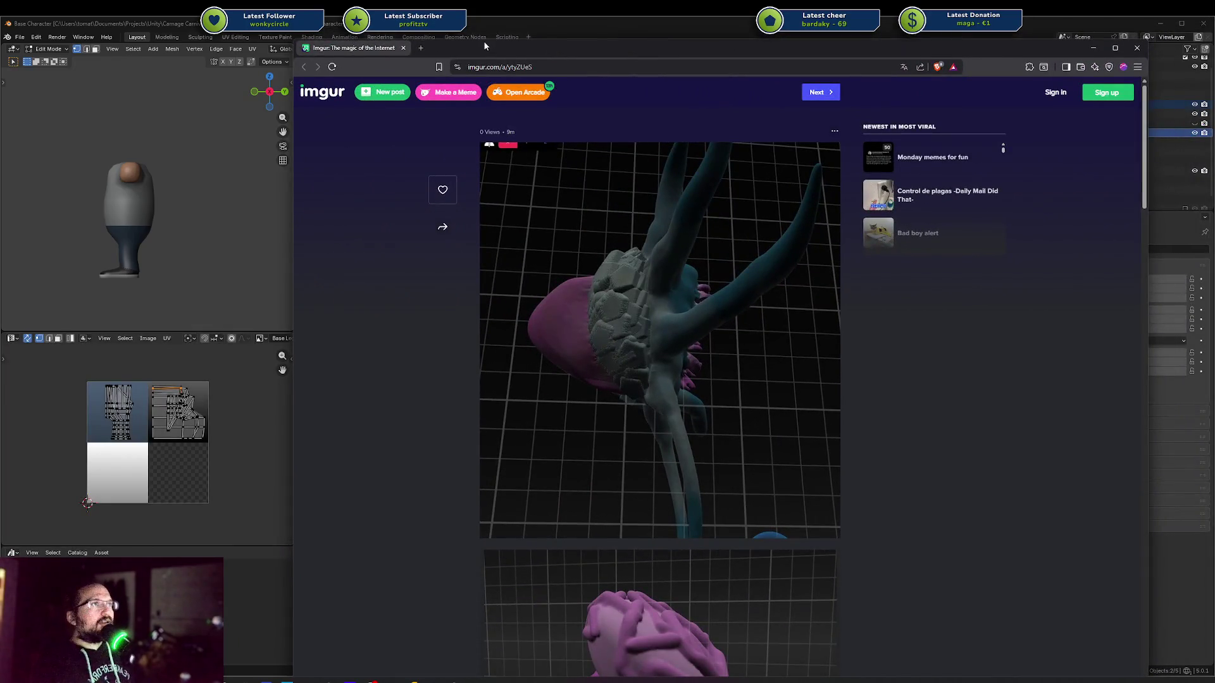
Bring the Blender window back in front of the Imgur browser
{"action": "left_click", "coordinate": [485, 38]}
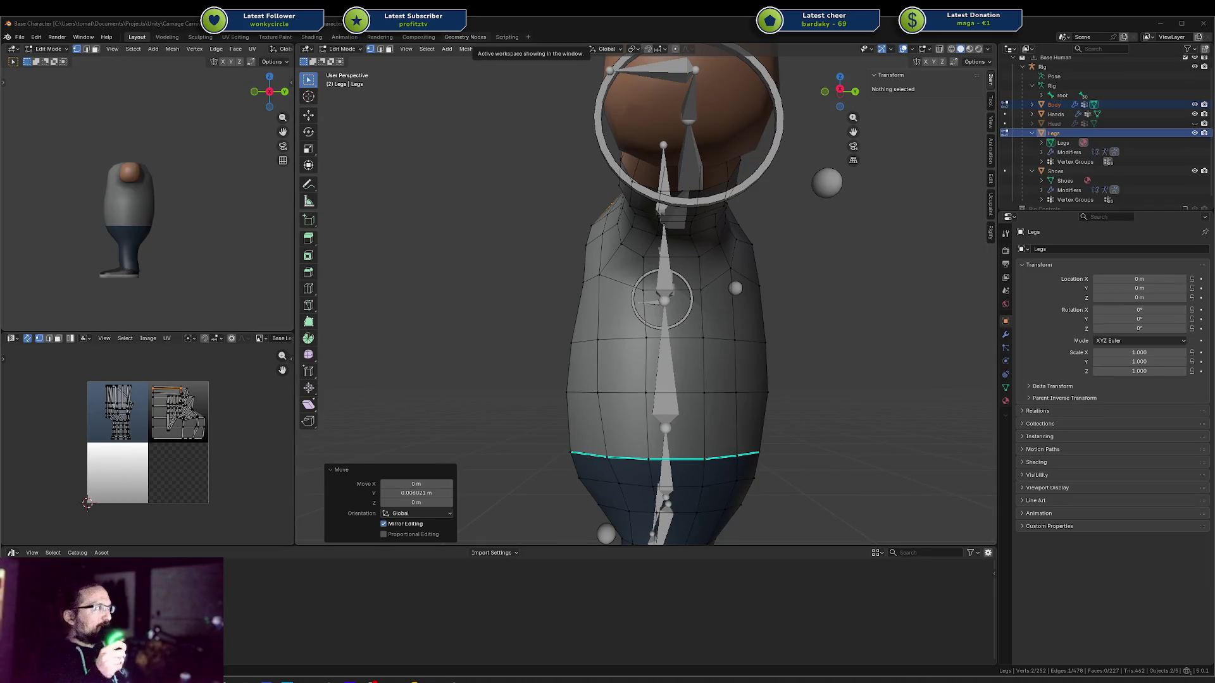
Drag the Imgur browser window over Blender to show the sculpted creature post
{"action": "left_click_drag", "start_coordinate": [3, 114], "coordinate": [495, 100]}
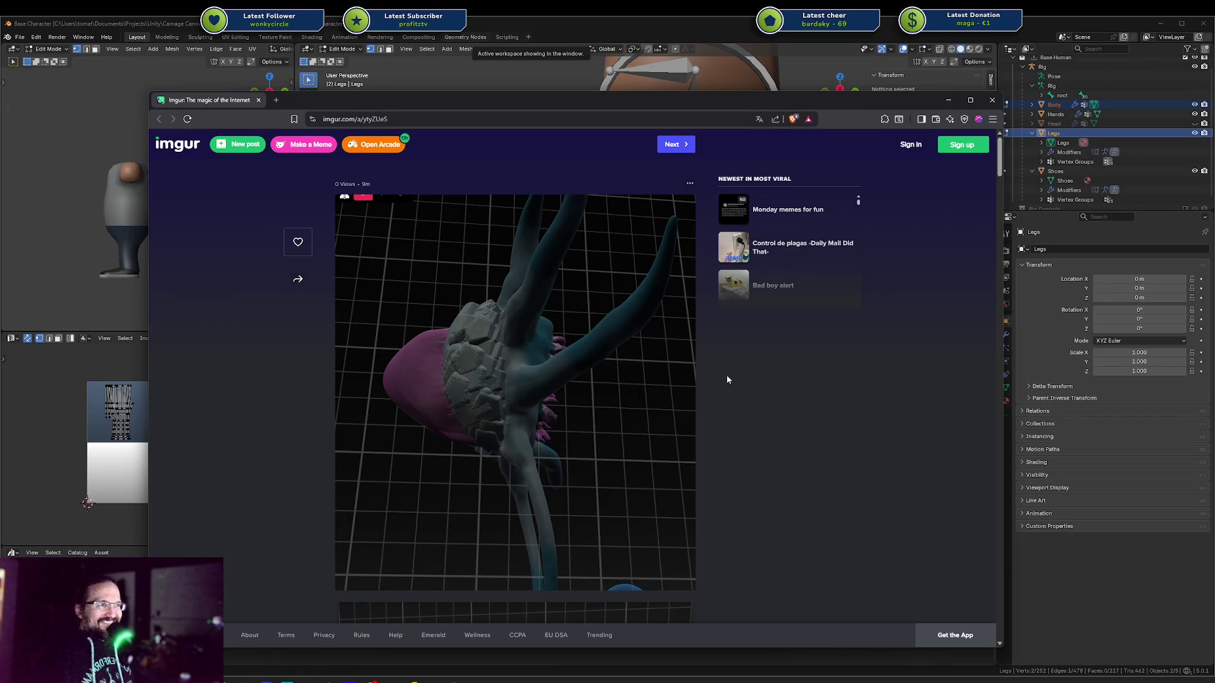
{"action": "scroll", "coordinate": [728, 379], "scroll_direction": "down", "scroll_amount": 1}
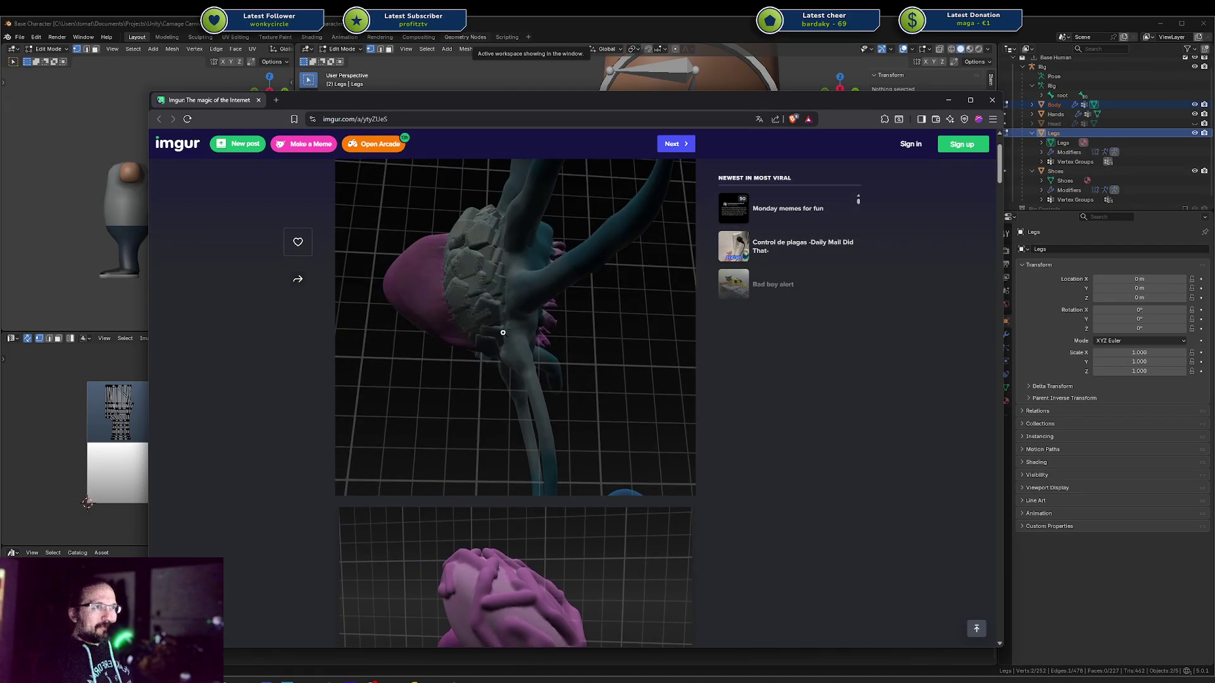
{"action": "left_click", "coordinate": [503, 333]}
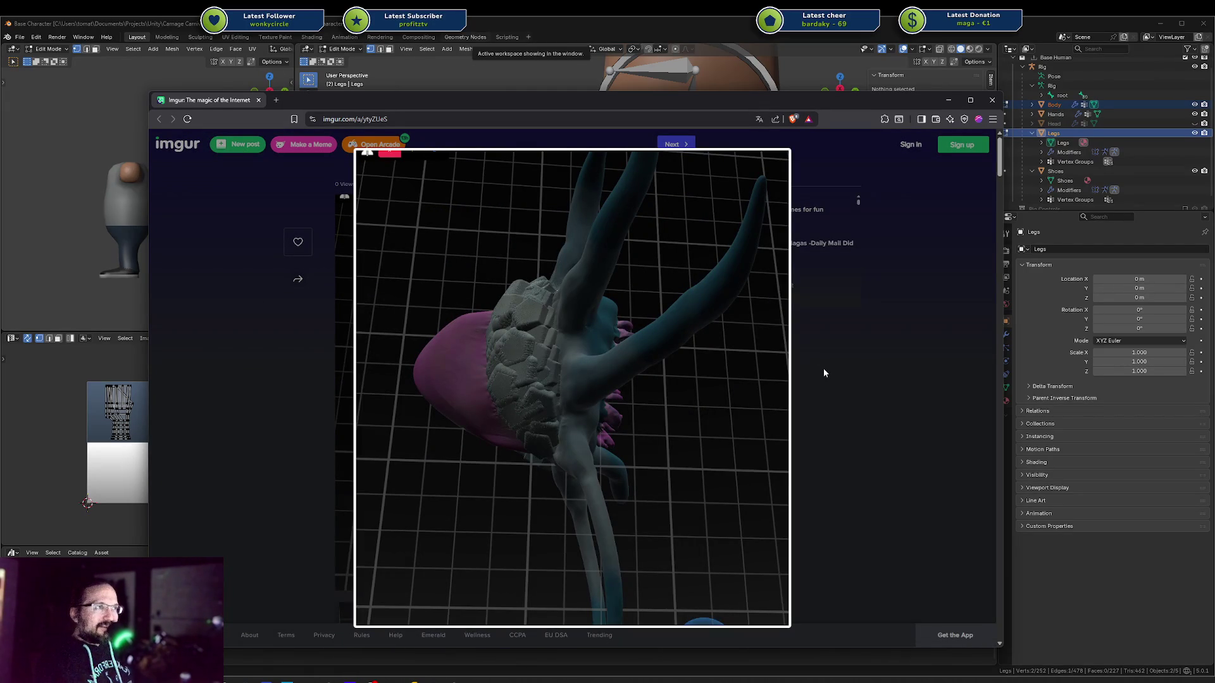
{"action": "left_click", "coordinate": [824, 373]}
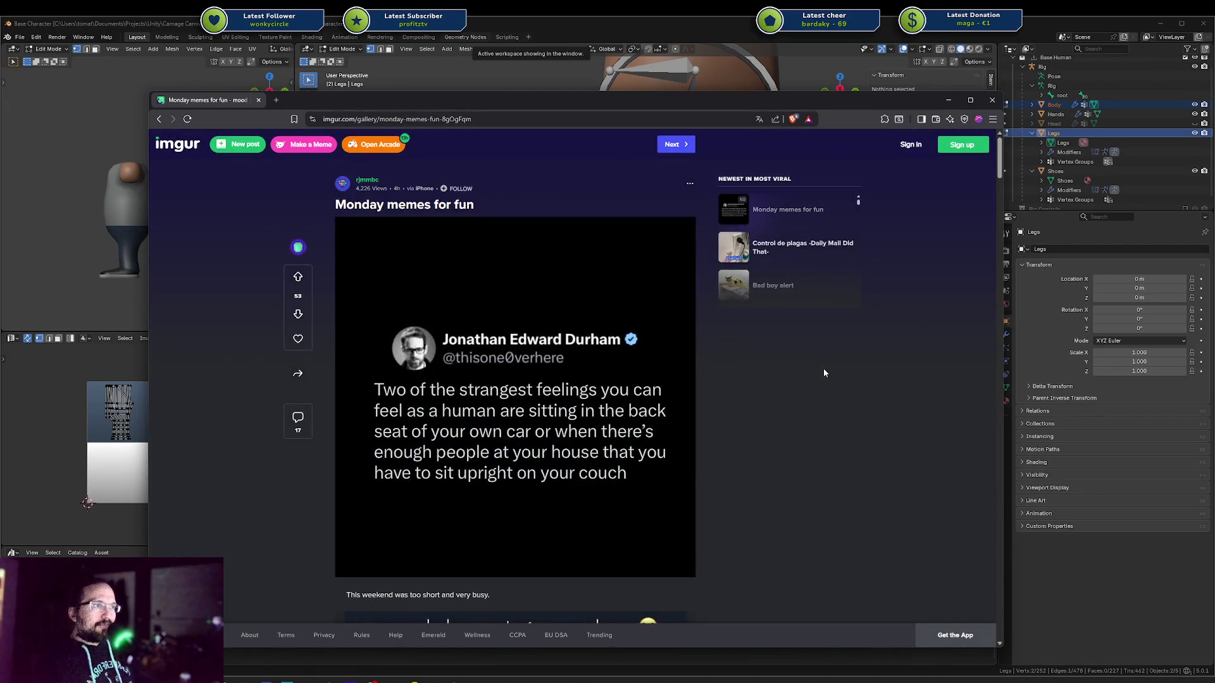
{"action": "key", "text": "alt+Left"}
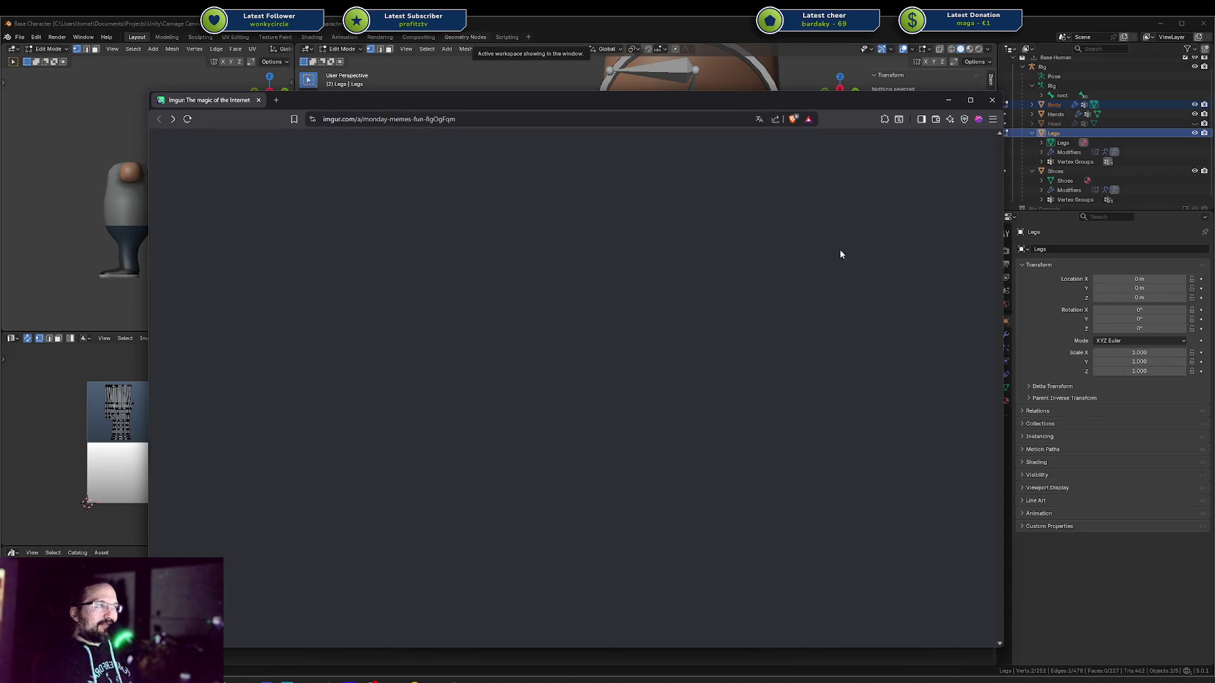
{"action": "key", "text": "ctrl+t"}
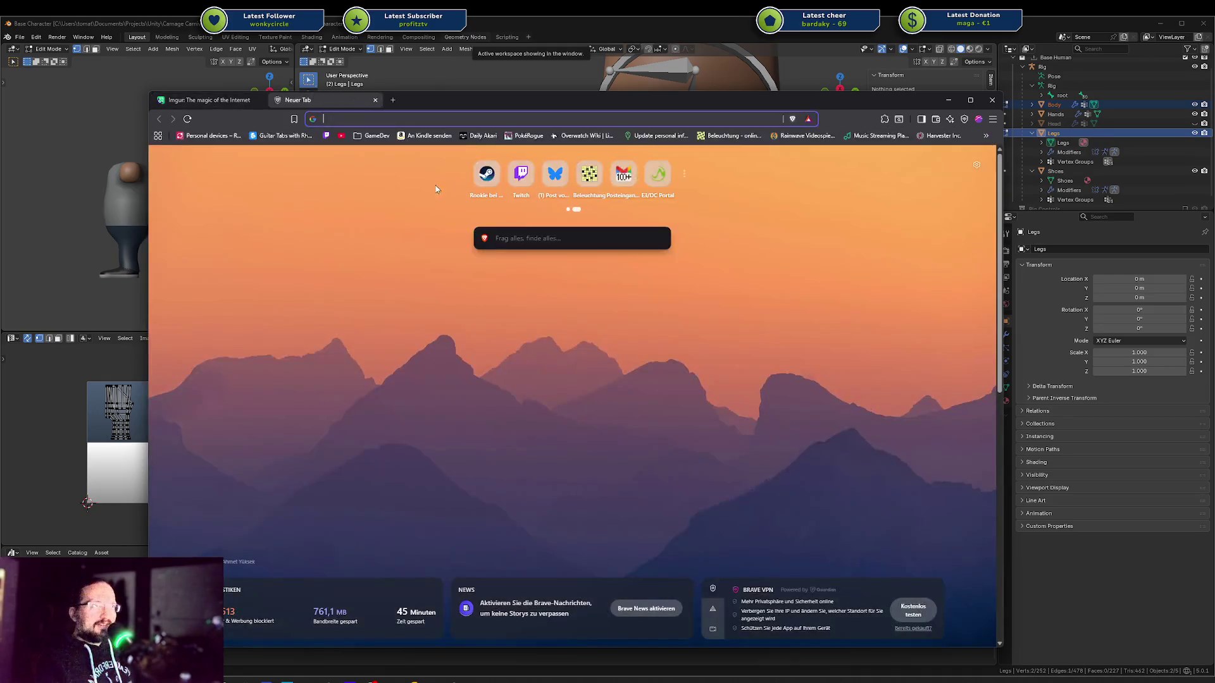
{"action": "middle_click", "coordinate": [347, 100]}
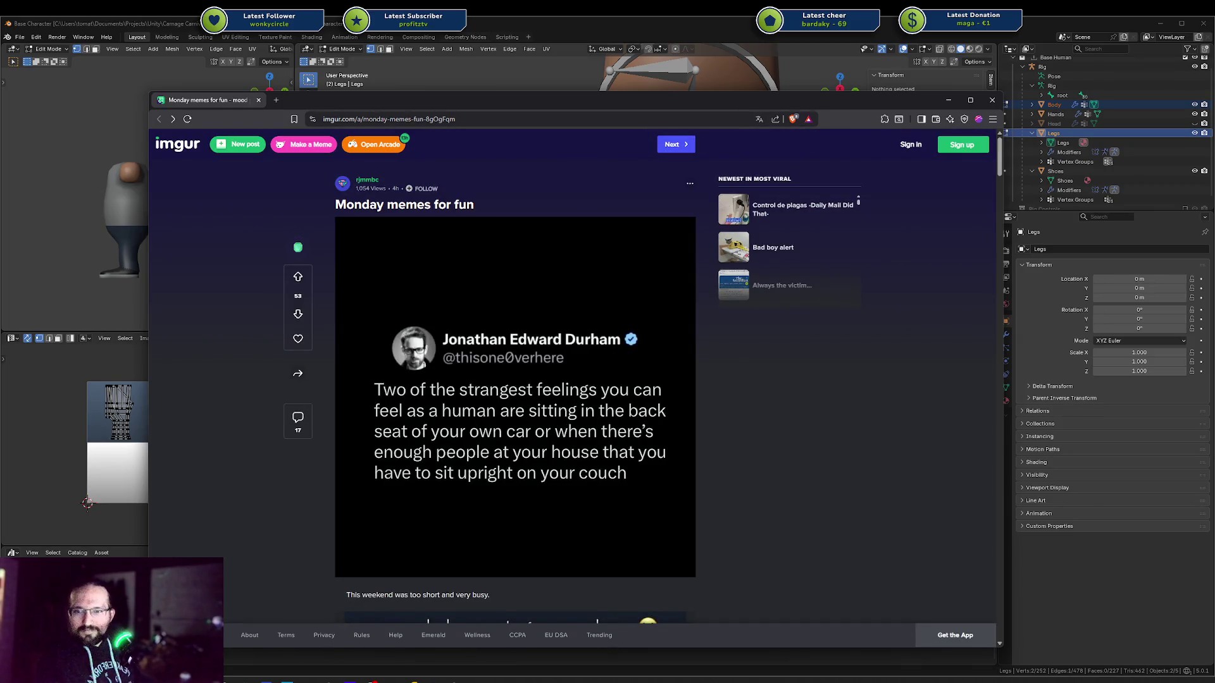
{"action": "key", "text": "Right"}
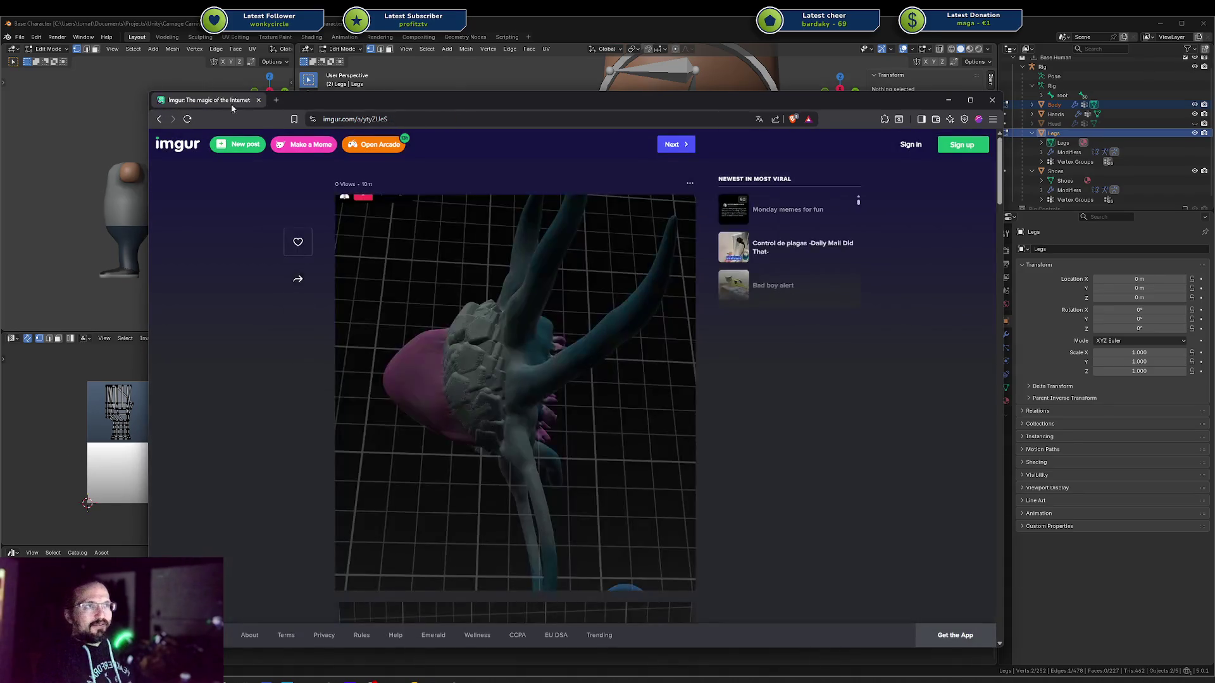
{"action": "scroll", "coordinate": [753, 458], "scroll_direction": "down", "scroll_amount": 15}
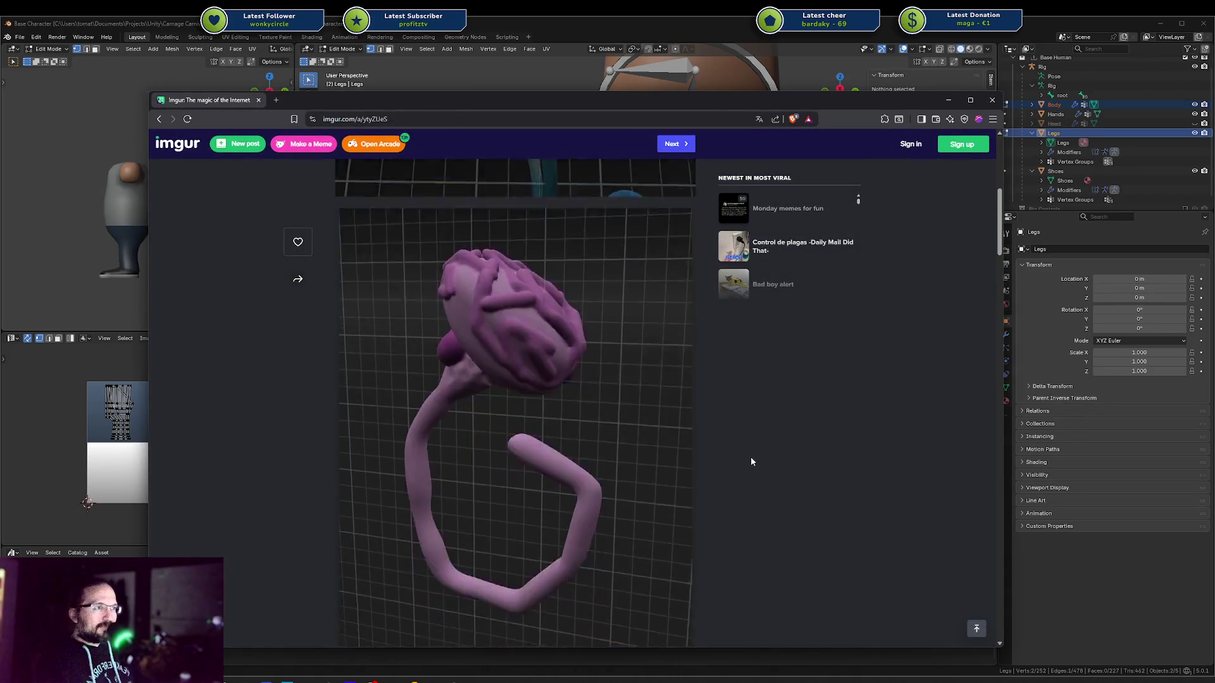
{"action": "scroll", "coordinate": [749, 457], "scroll_direction": "down", "scroll_amount": 3}
{"action": "scroll", "coordinate": [750, 457], "scroll_direction": "up", "scroll_amount": 2}
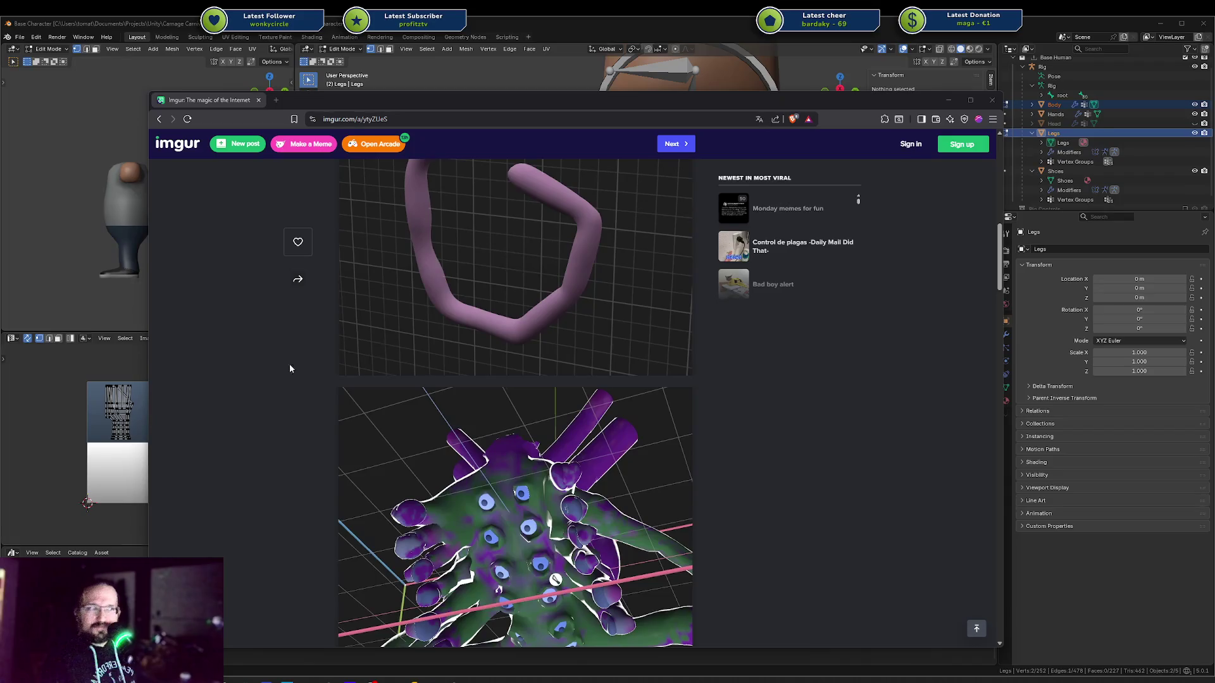
{"action": "scroll", "coordinate": [815, 404], "scroll_direction": "down", "scroll_amount": 5}
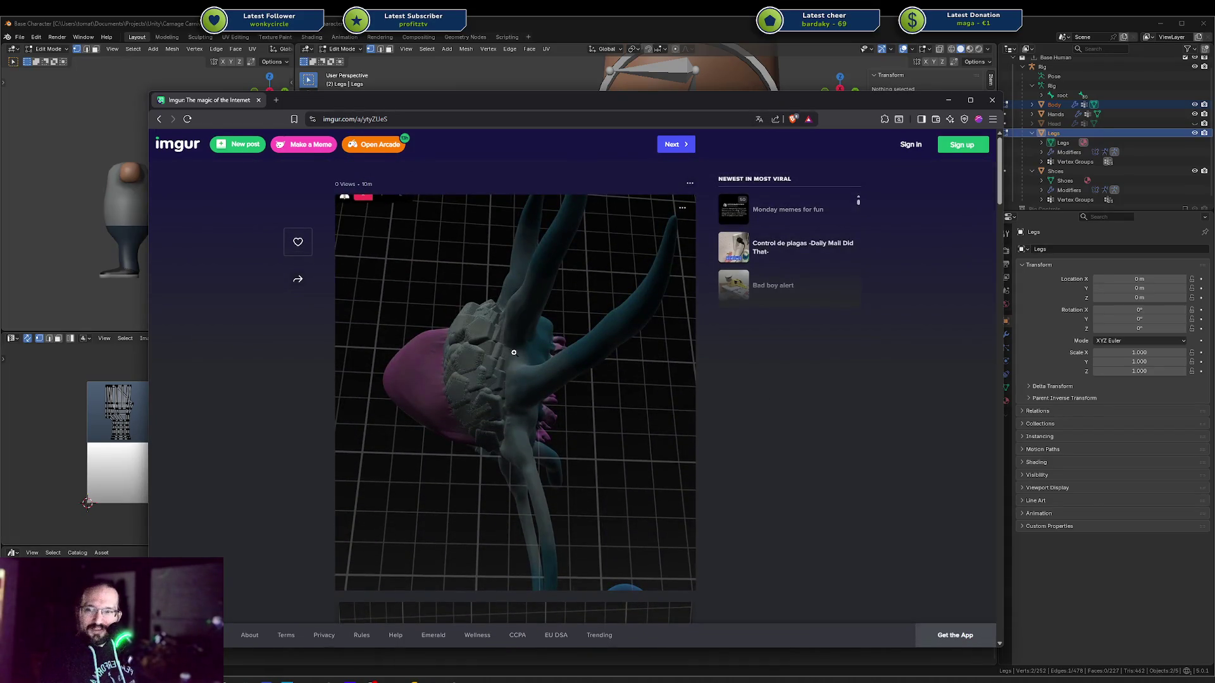
{"action": "scroll", "coordinate": [509, 345], "scroll_direction": "down", "scroll_amount": 3}
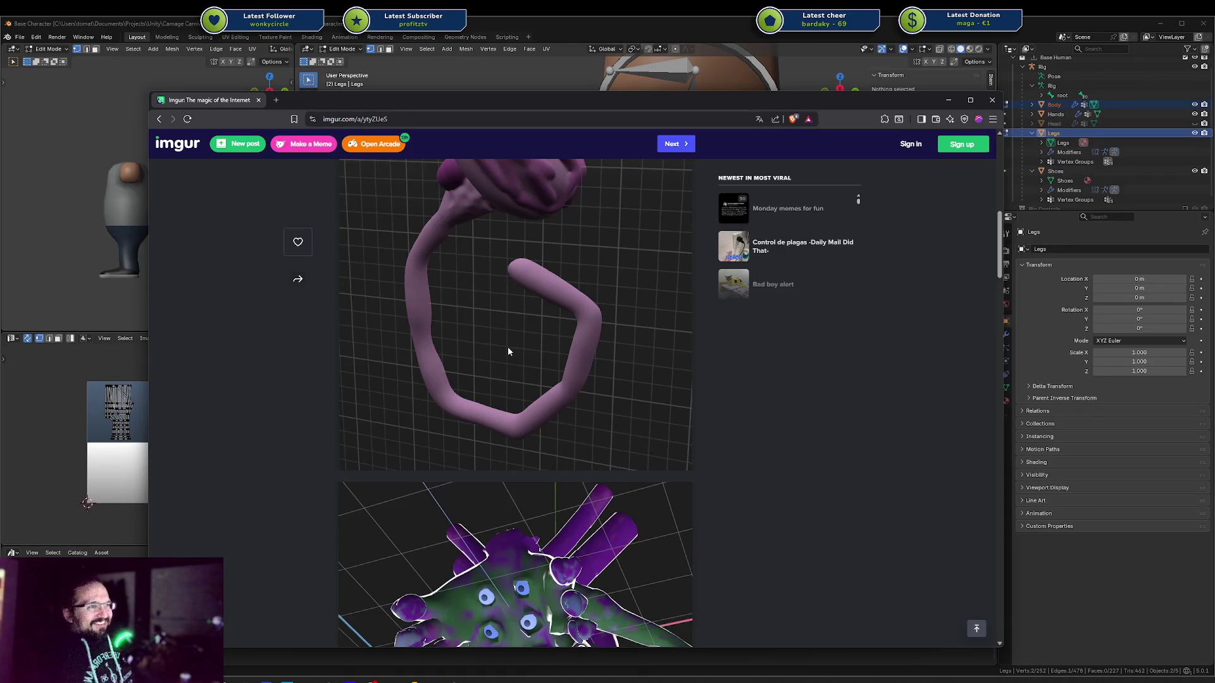
{"action": "scroll", "coordinate": [508, 350], "scroll_direction": "down", "scroll_amount": 10}
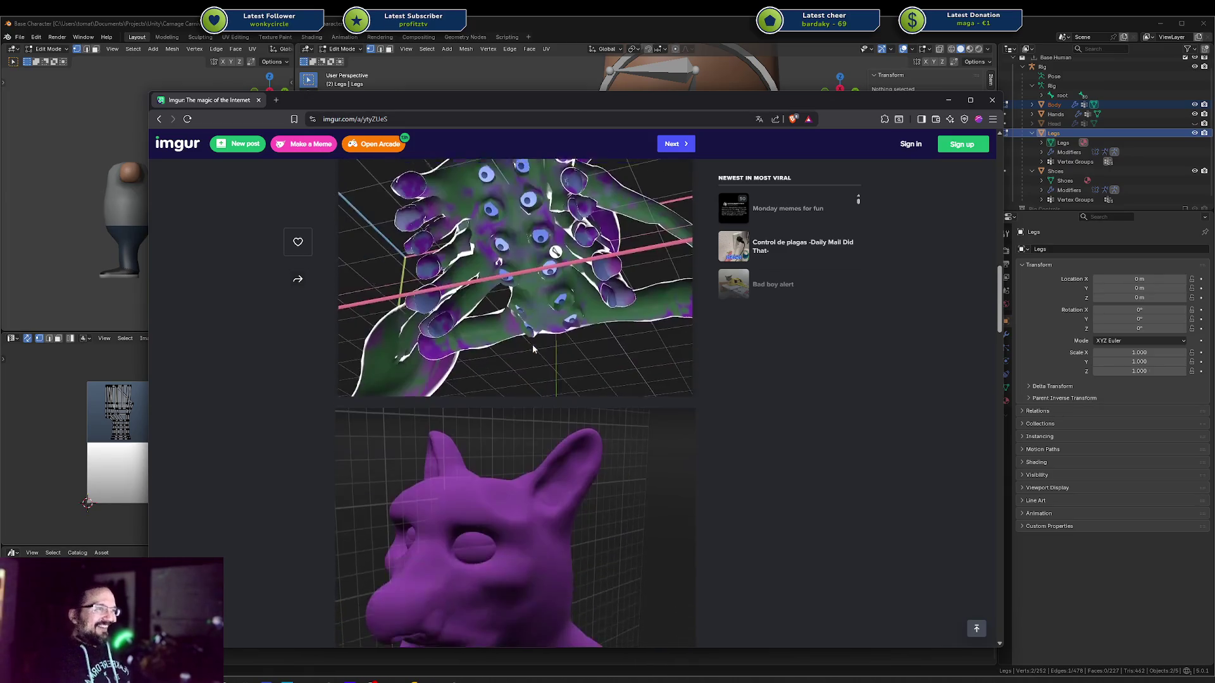
{"action": "scroll", "coordinate": [534, 348], "scroll_direction": "down", "scroll_amount": 4}
{"action": "scroll", "coordinate": [549, 365], "scroll_direction": "down", "scroll_amount": 5}
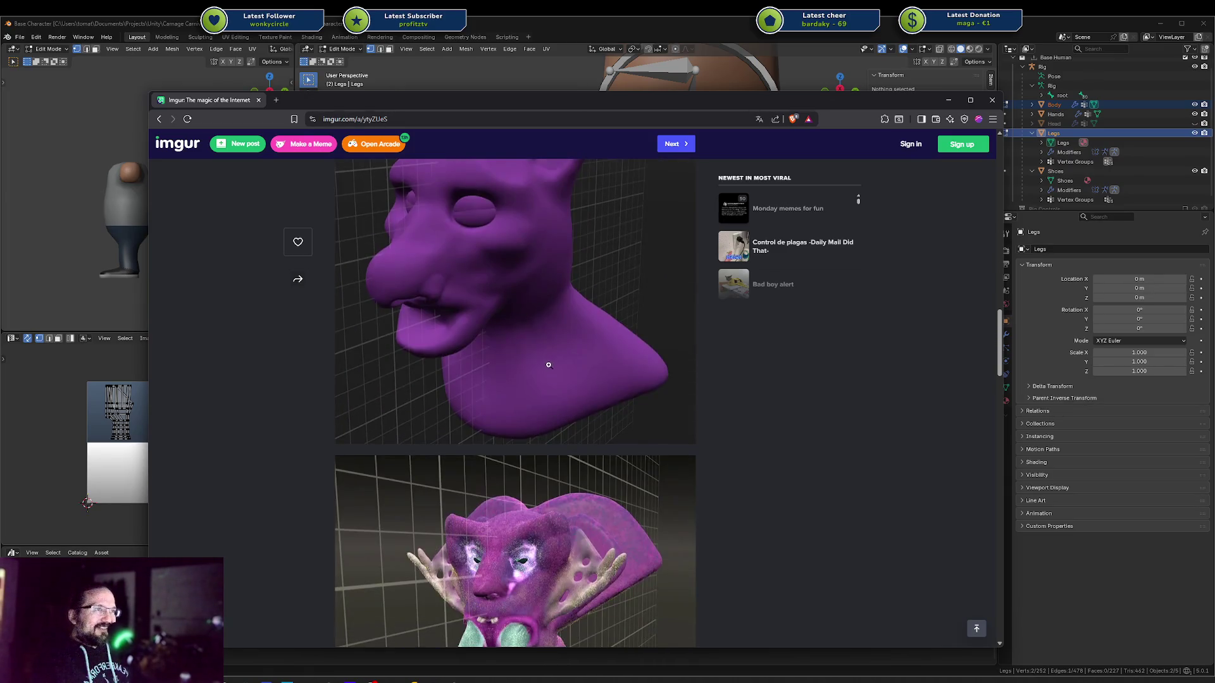
{"action": "scroll", "coordinate": [531, 362], "scroll_direction": "down", "scroll_amount": 5}
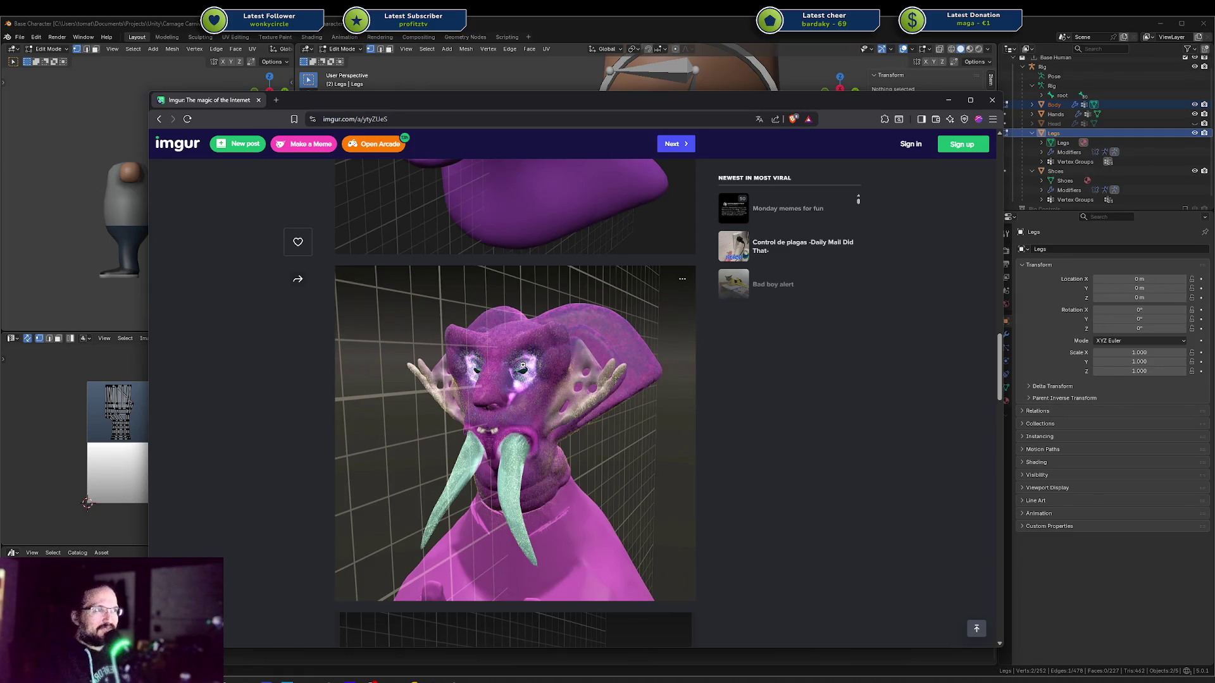
{"action": "scroll", "coordinate": [522, 366], "scroll_direction": "down", "scroll_amount": 7}
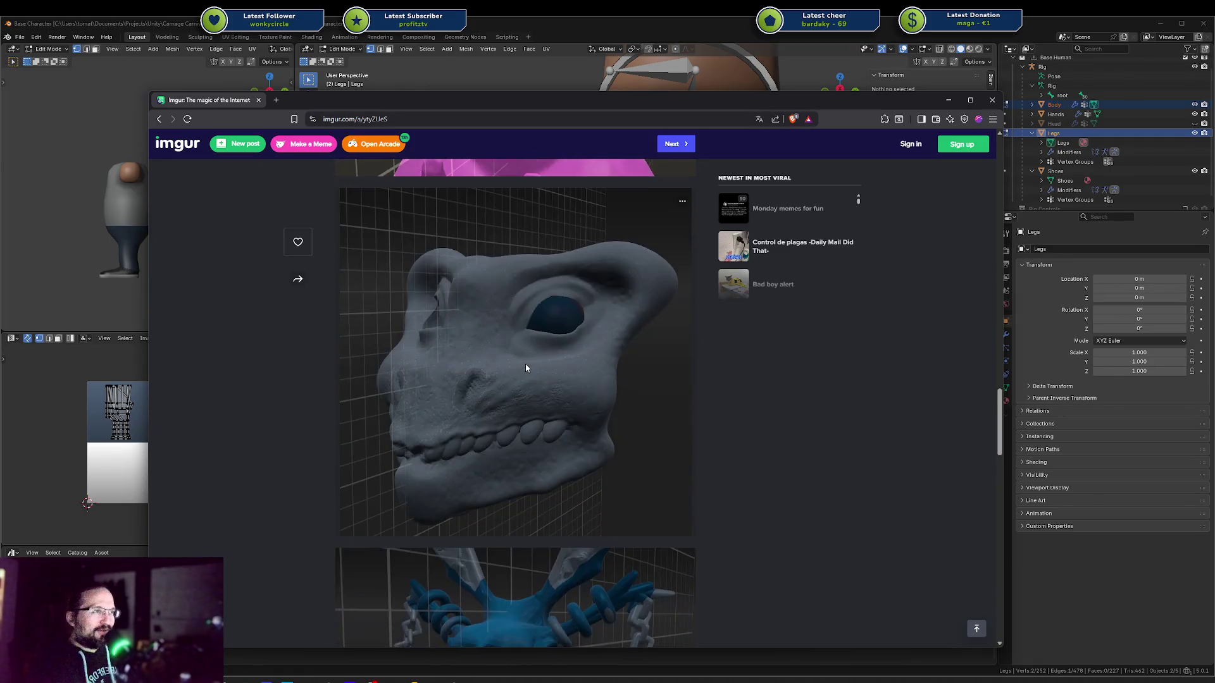
{"action": "scroll", "coordinate": [545, 379], "scroll_direction": "down", "scroll_amount": 4}
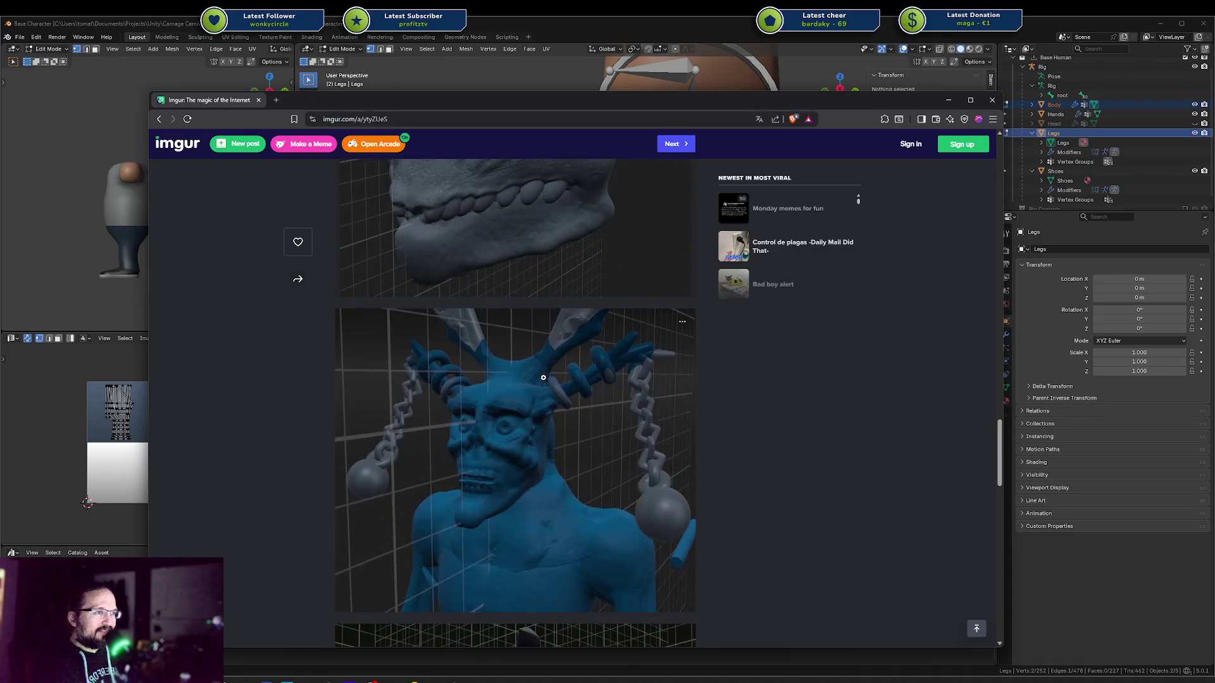
{"action": "scroll", "coordinate": [584, 390], "scroll_direction": "down", "scroll_amount": 6}
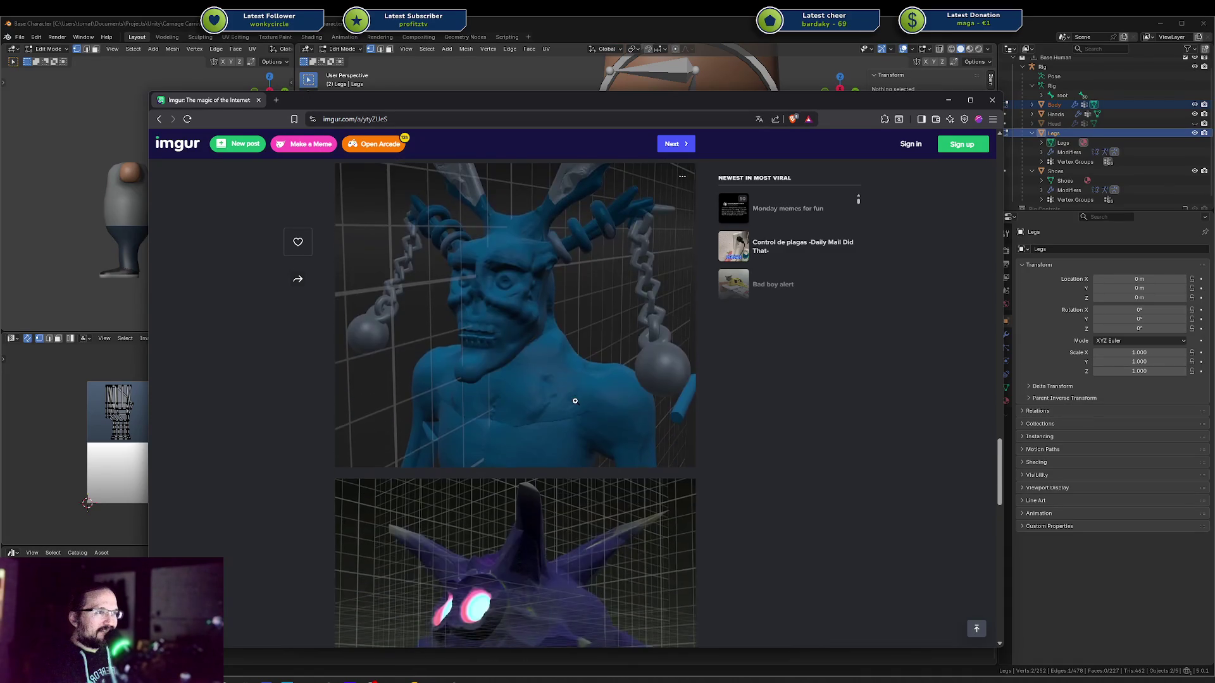
{"action": "scroll", "coordinate": [571, 397], "scroll_direction": "down", "scroll_amount": 5}
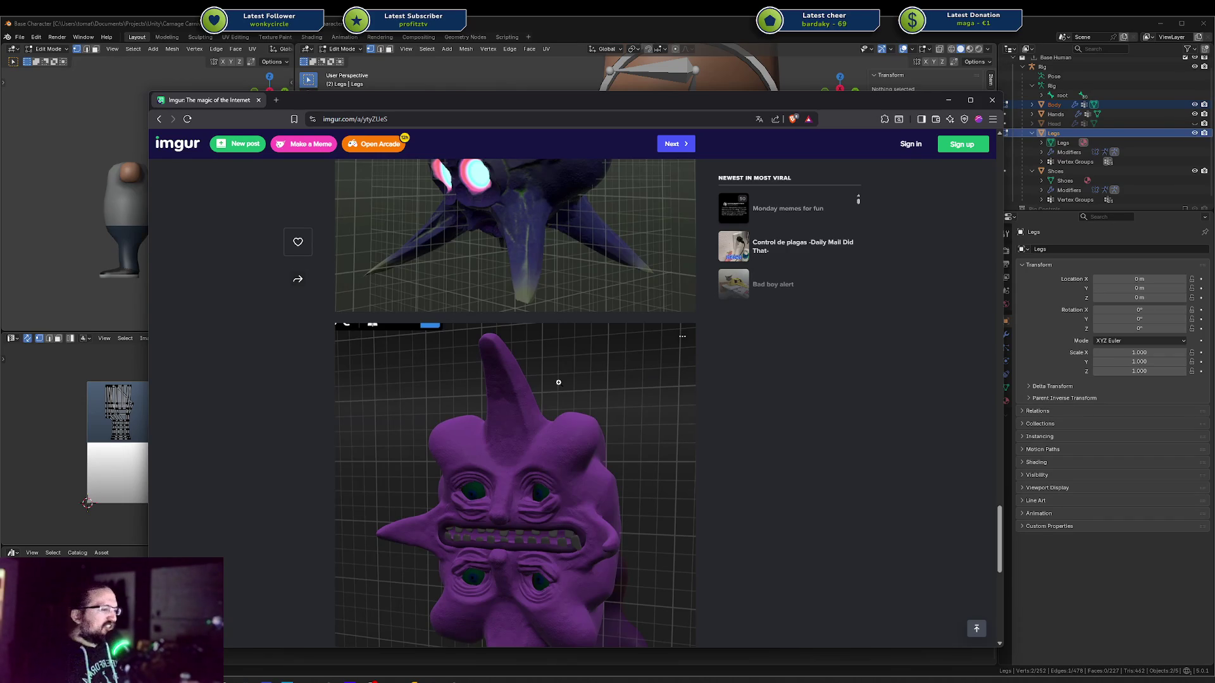
{"action": "scroll", "coordinate": [558, 382], "scroll_direction": "down", "scroll_amount": 2}
{"action": "scroll", "coordinate": [558, 380], "scroll_direction": "down", "scroll_amount": 5}
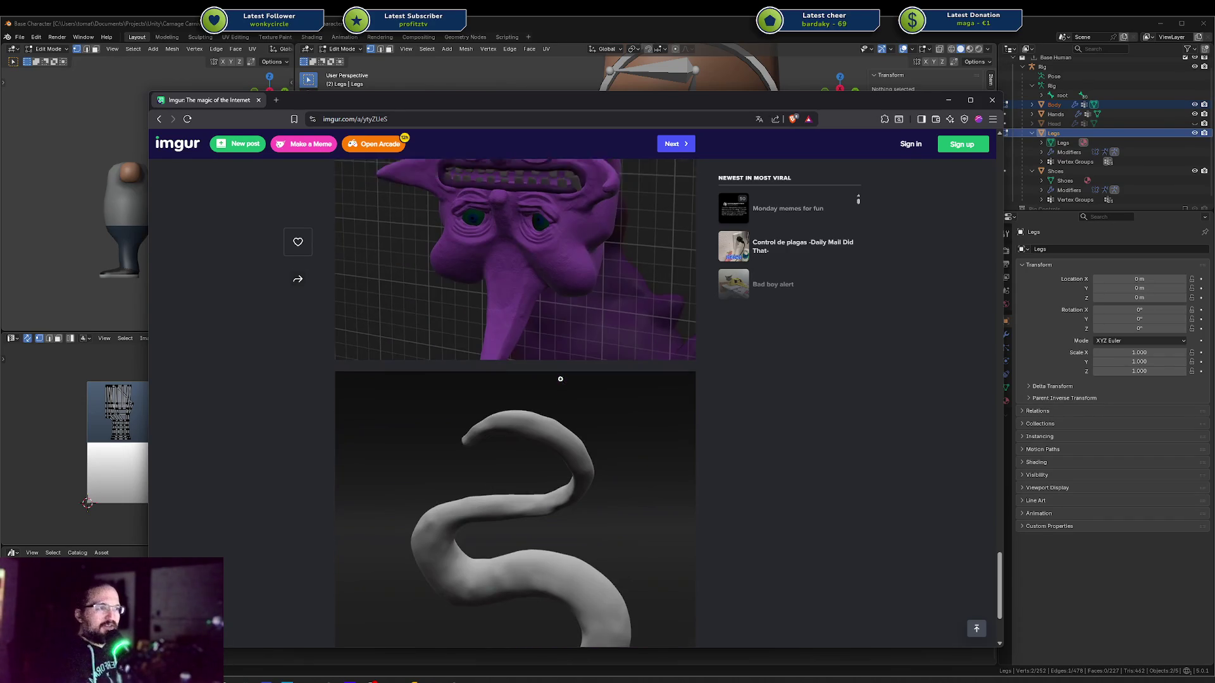
{"action": "scroll", "coordinate": [560, 380], "scroll_direction": "down", "scroll_amount": 3}
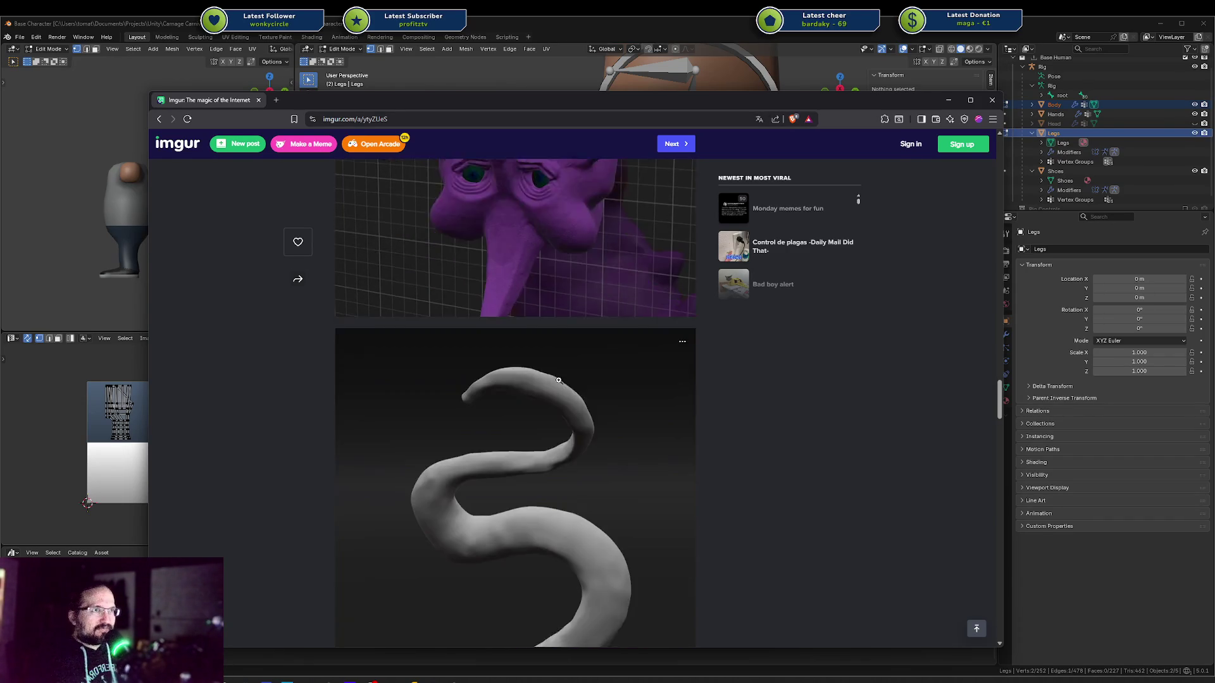
{"action": "scroll", "coordinate": [559, 381], "scroll_direction": "up", "scroll_amount": 3}
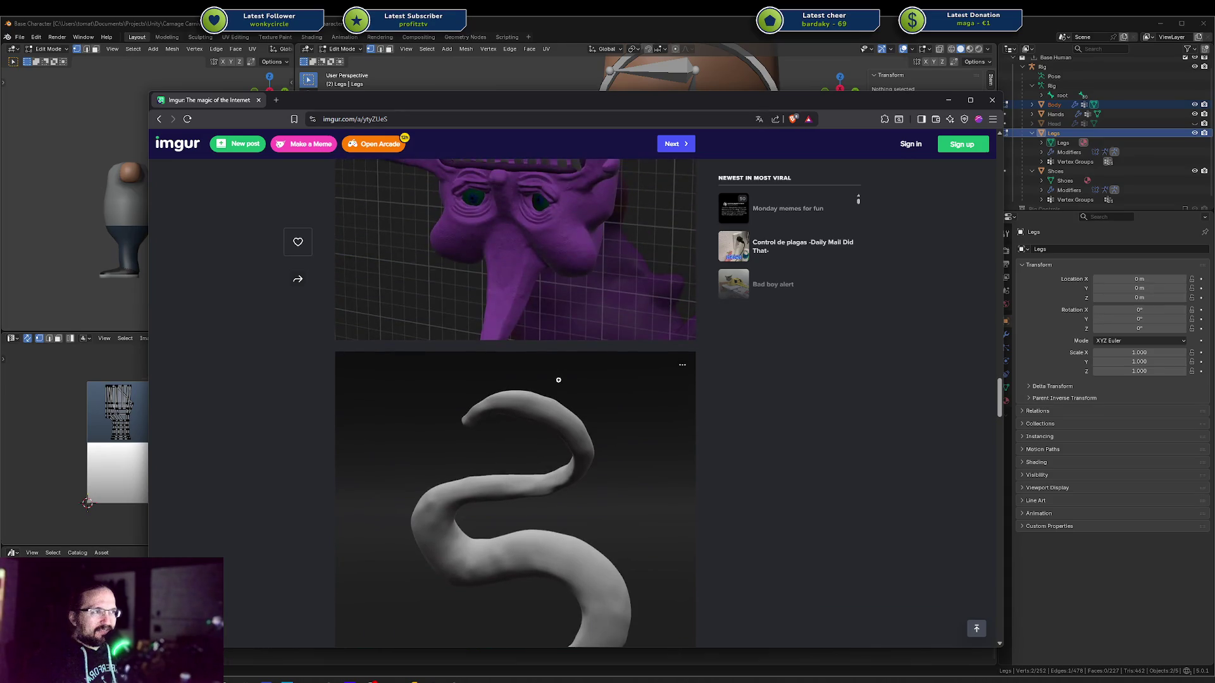
{"action": "scroll", "coordinate": [557, 380], "scroll_direction": "up", "scroll_amount": 4}
{"action": "scroll", "coordinate": [557, 380], "scroll_direction": "up", "scroll_amount": 5}
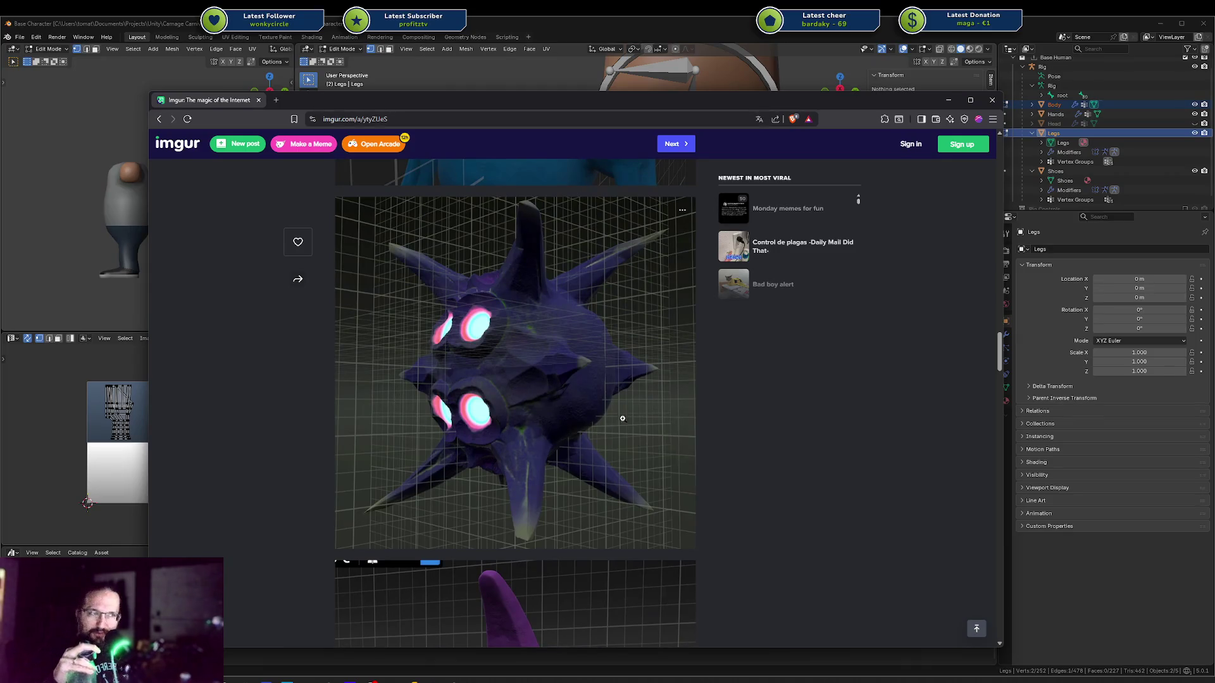
{"action": "scroll", "coordinate": [623, 418], "scroll_direction": "up", "scroll_amount": 2}
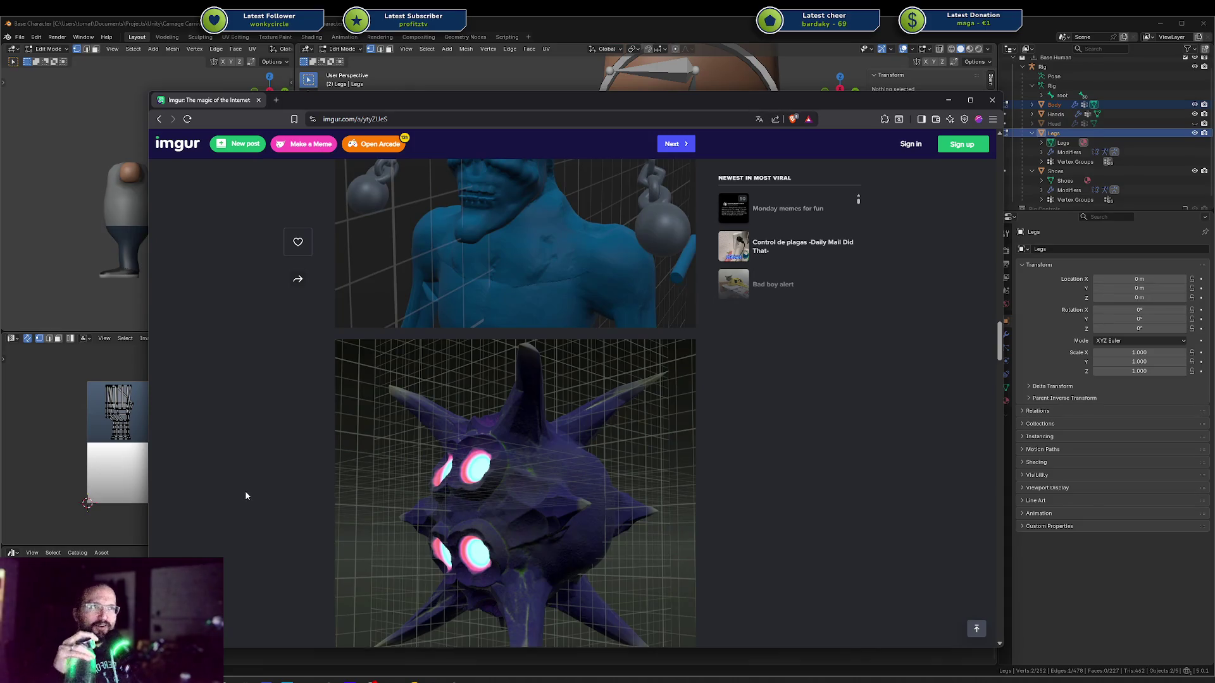
{"action": "scroll", "coordinate": [246, 492], "scroll_direction": "up", "scroll_amount": 2}
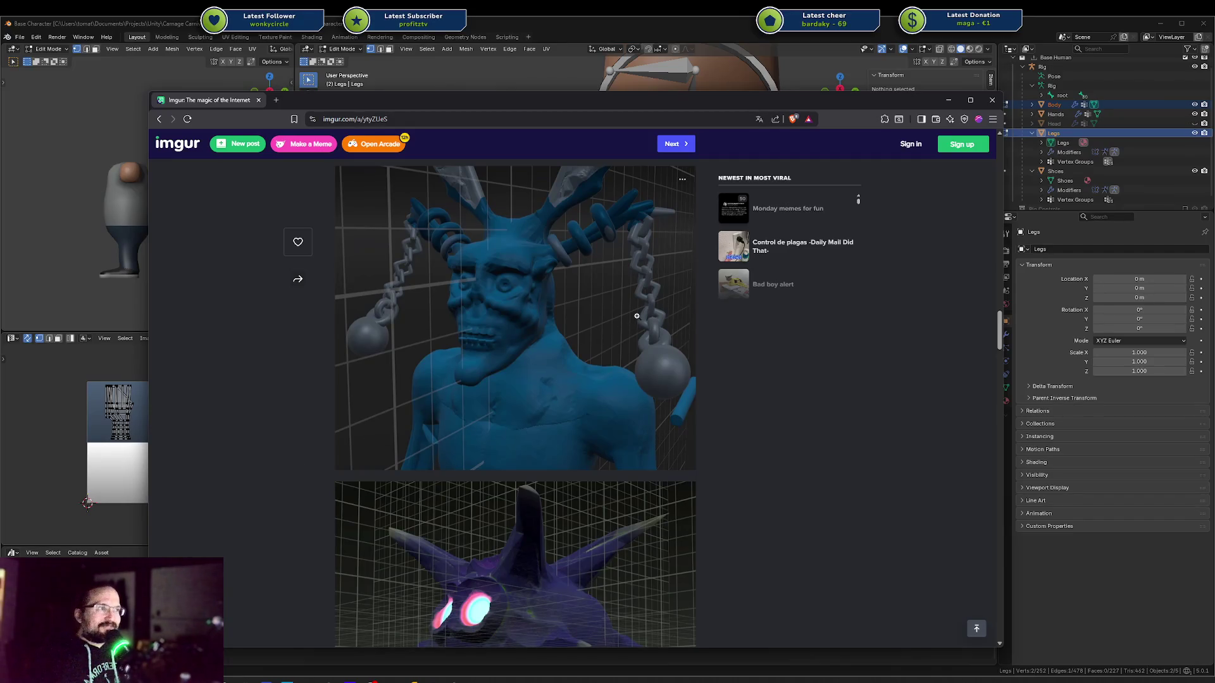
{"action": "scroll", "coordinate": [553, 324], "scroll_direction": "down", "scroll_amount": 3}
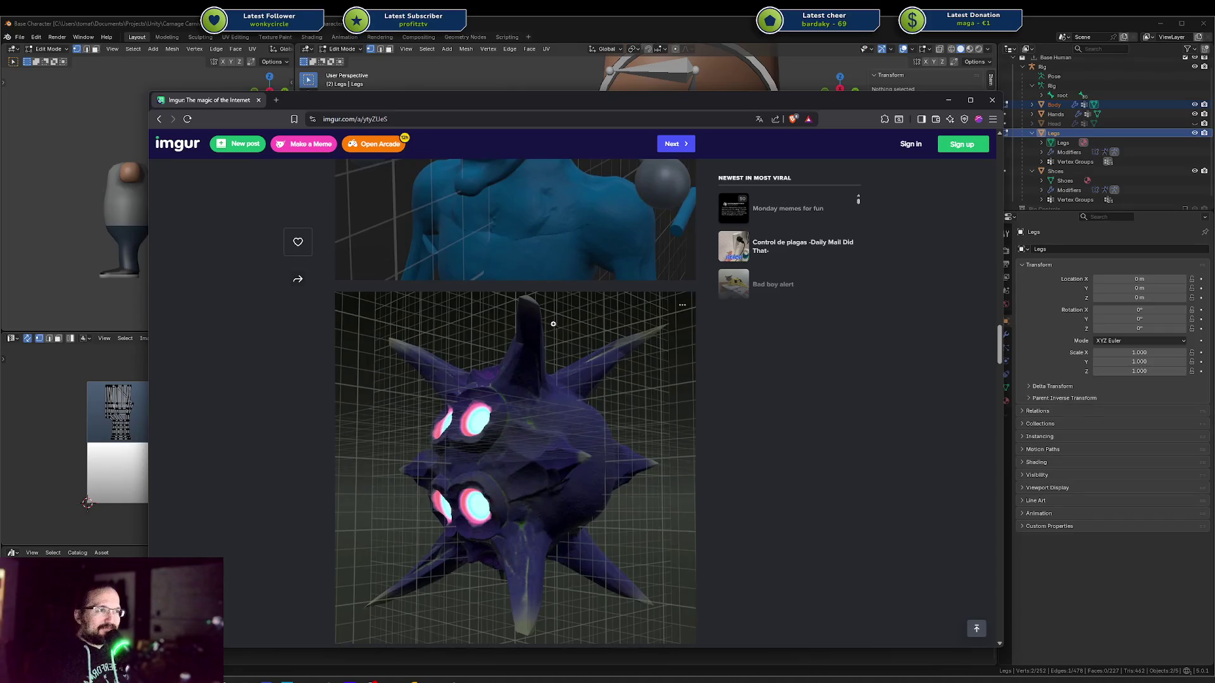
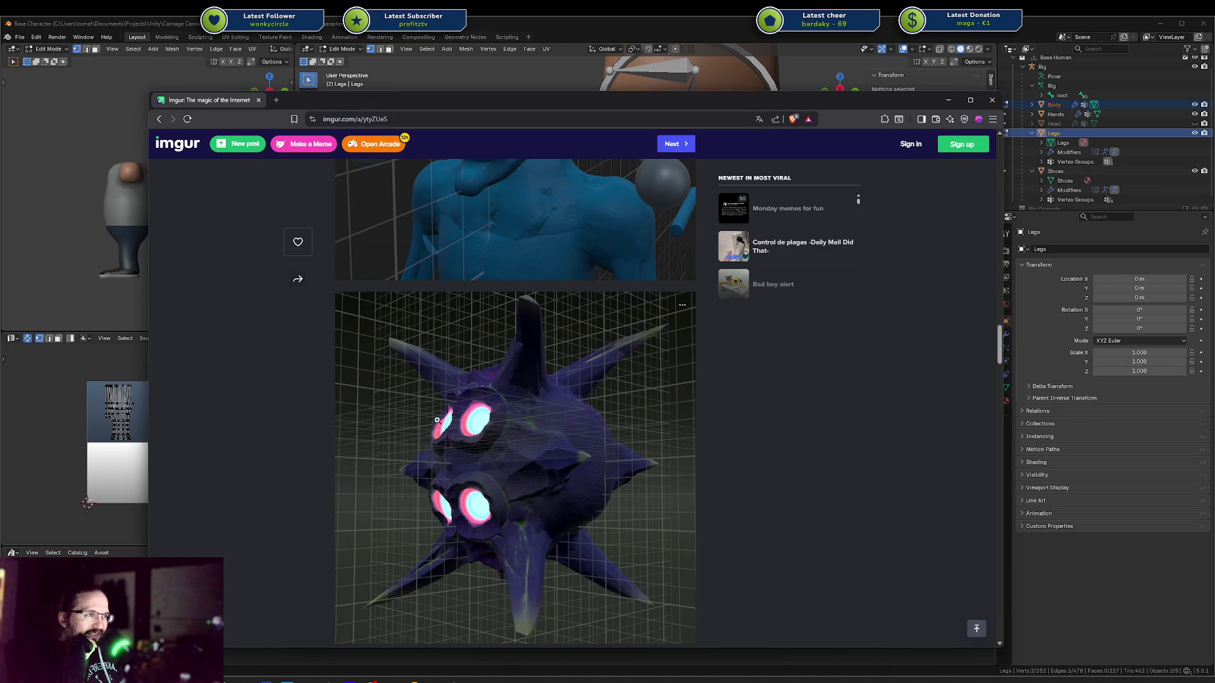
Zoom around the character and play the rig animation to watch the mesh deform
{"action": "scroll", "coordinate": [504, 467], "scroll_direction": "down", "scroll_amount": 6}
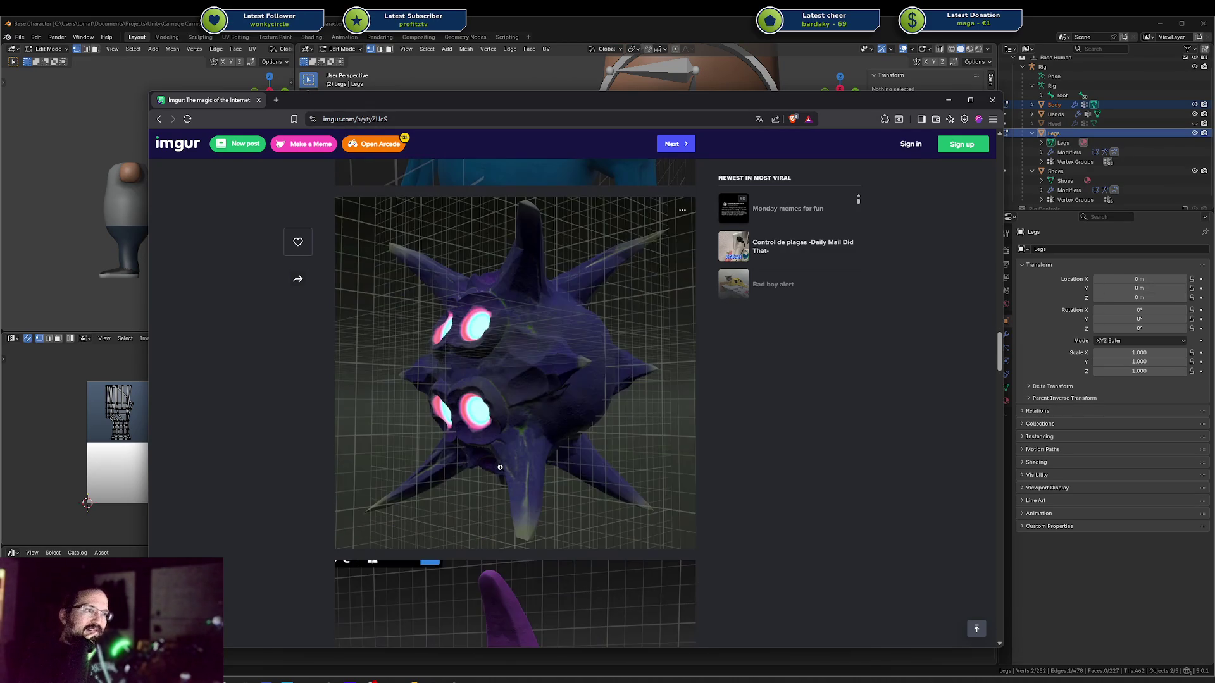
{"action": "scroll", "coordinate": [496, 467], "scroll_direction": "up", "scroll_amount": 6}
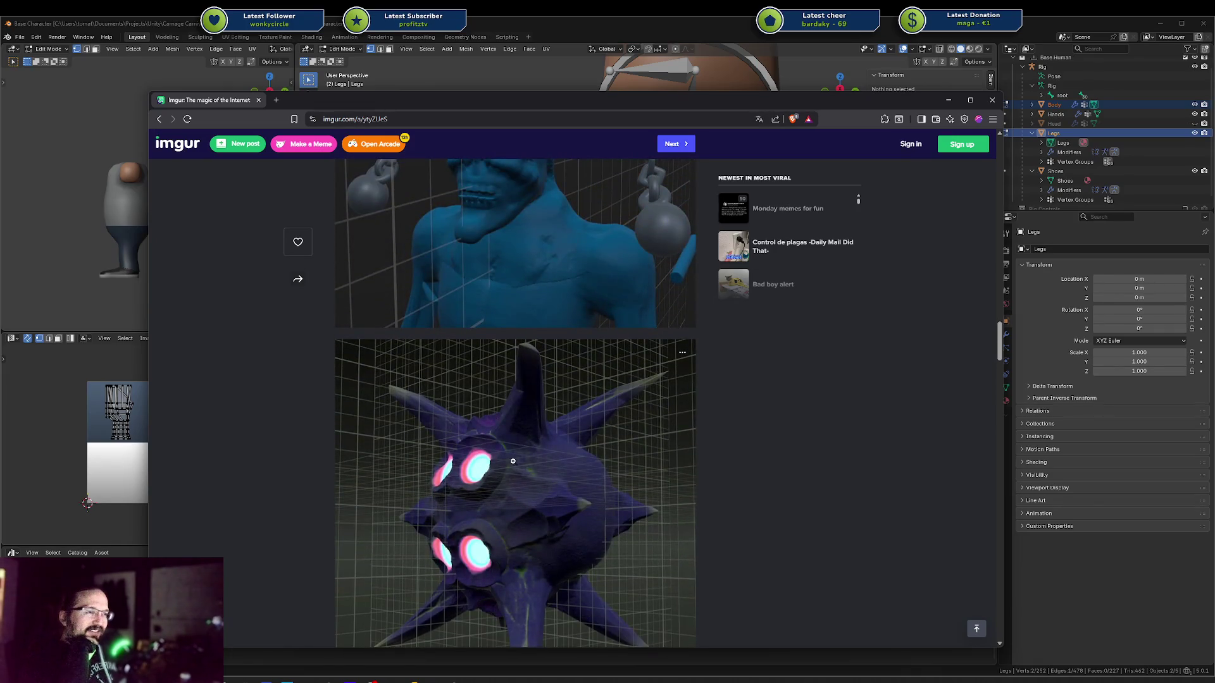
{"action": "scroll", "coordinate": [513, 461], "scroll_direction": "up", "scroll_amount": 5}
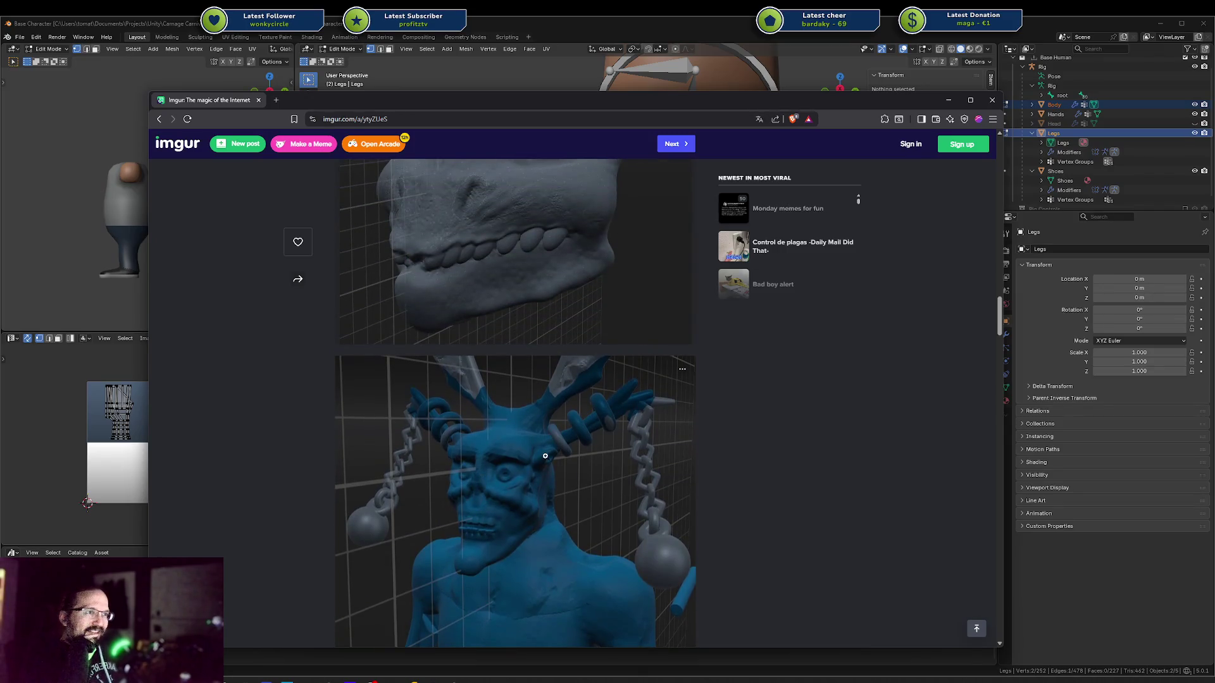
{"action": "scroll", "coordinate": [545, 456], "scroll_direction": "up", "scroll_amount": 5}
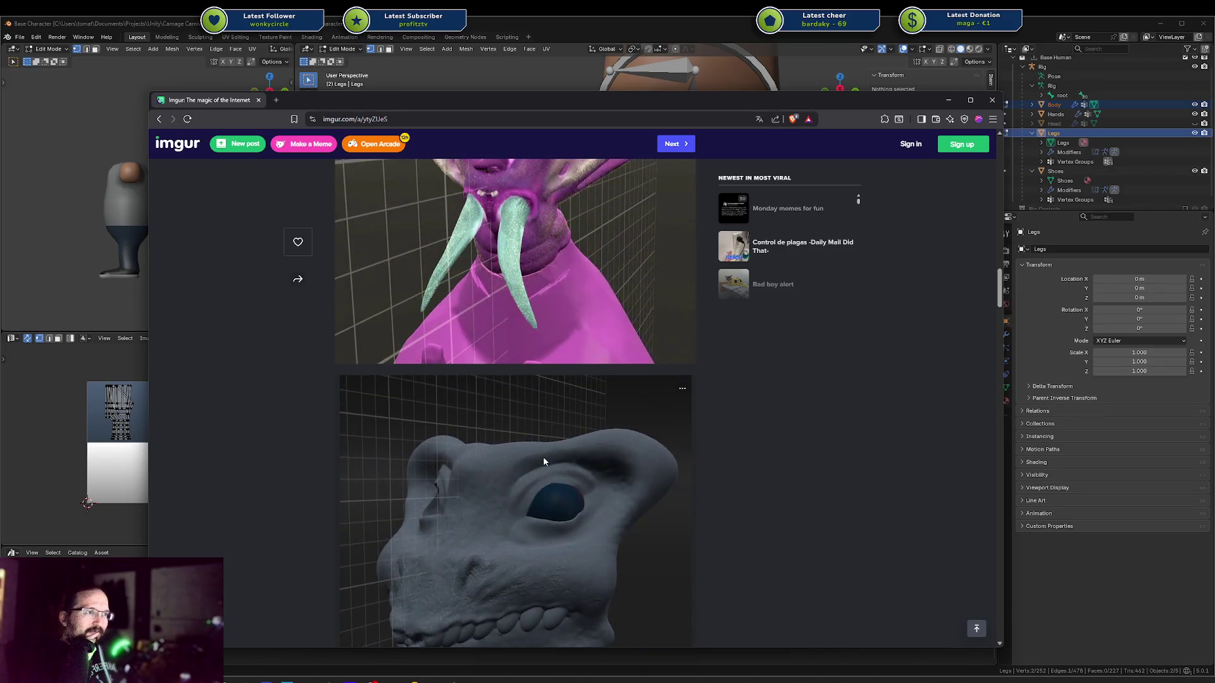
{"action": "scroll", "coordinate": [544, 461], "scroll_direction": "down", "scroll_amount": 2}
{"action": "scroll", "coordinate": [529, 414], "scroll_direction": "up", "scroll_amount": 1}
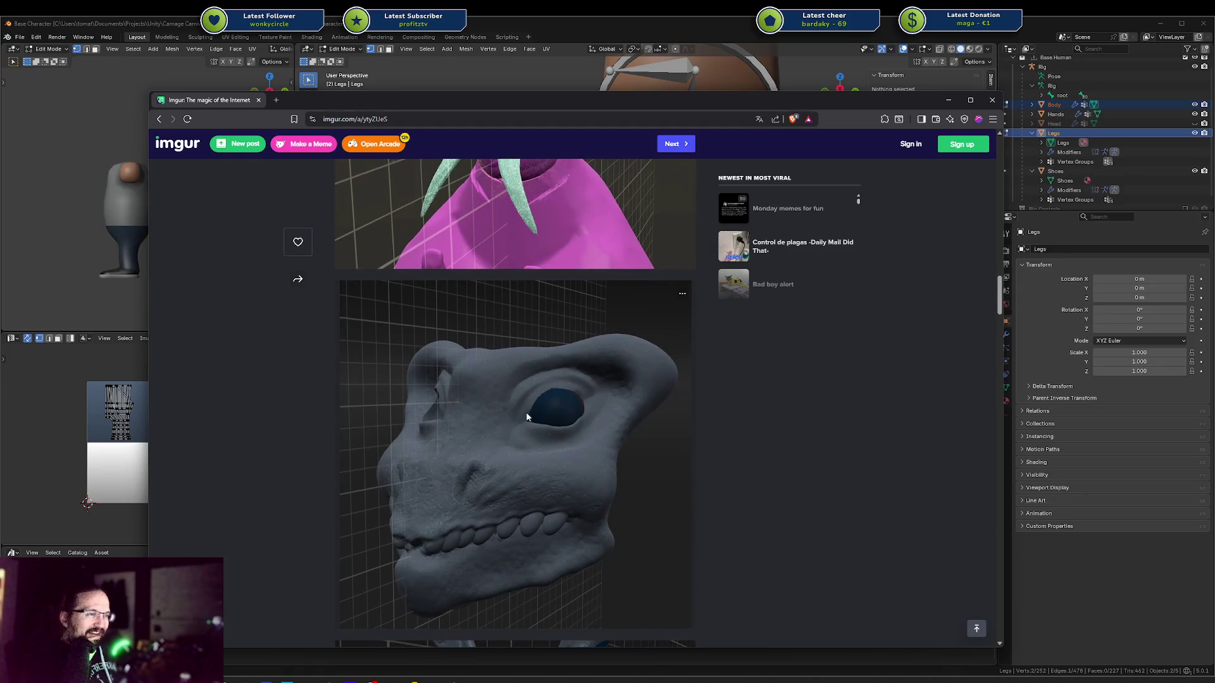
{"action": "scroll", "coordinate": [476, 413], "scroll_direction": "up", "scroll_amount": 2}
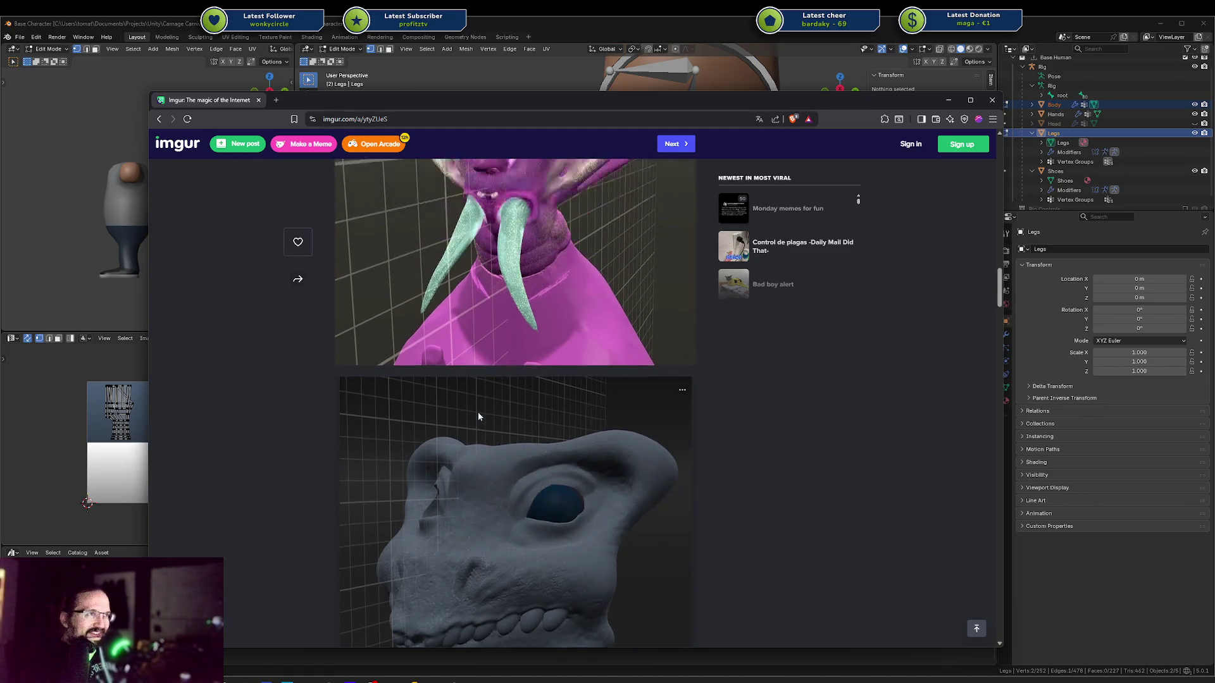
{"action": "scroll", "coordinate": [476, 413], "scroll_direction": "up", "scroll_amount": 3}
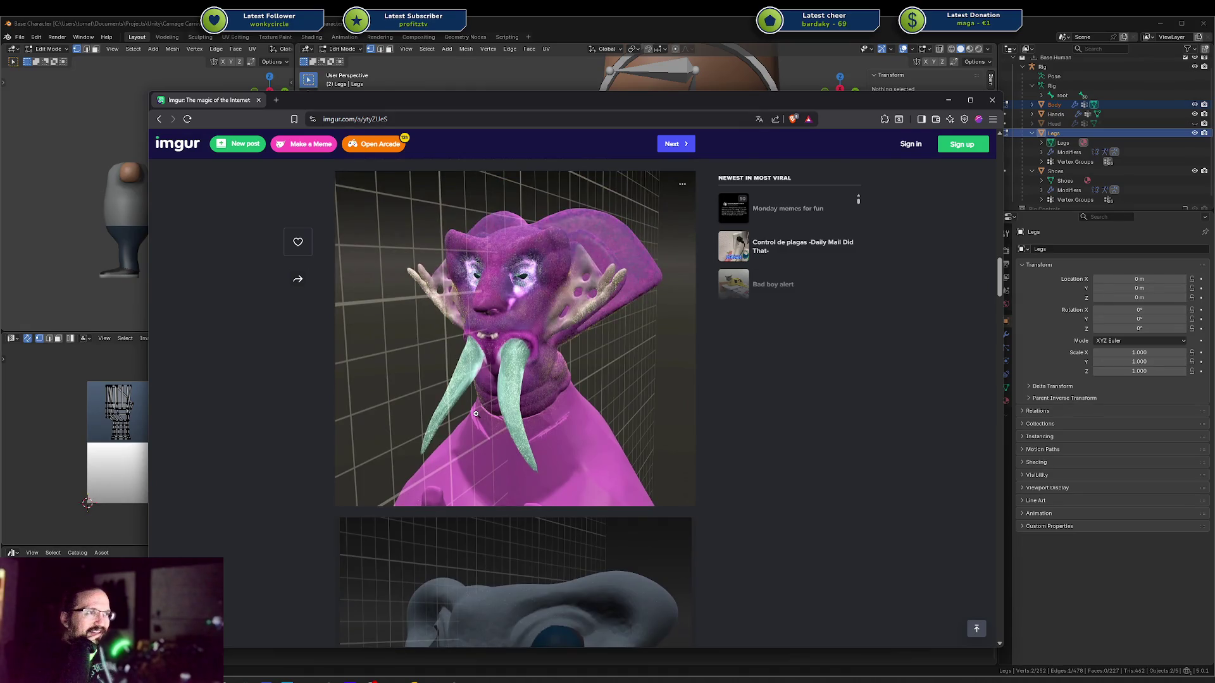
{"action": "scroll", "coordinate": [476, 413], "scroll_direction": "up", "scroll_amount": 3}
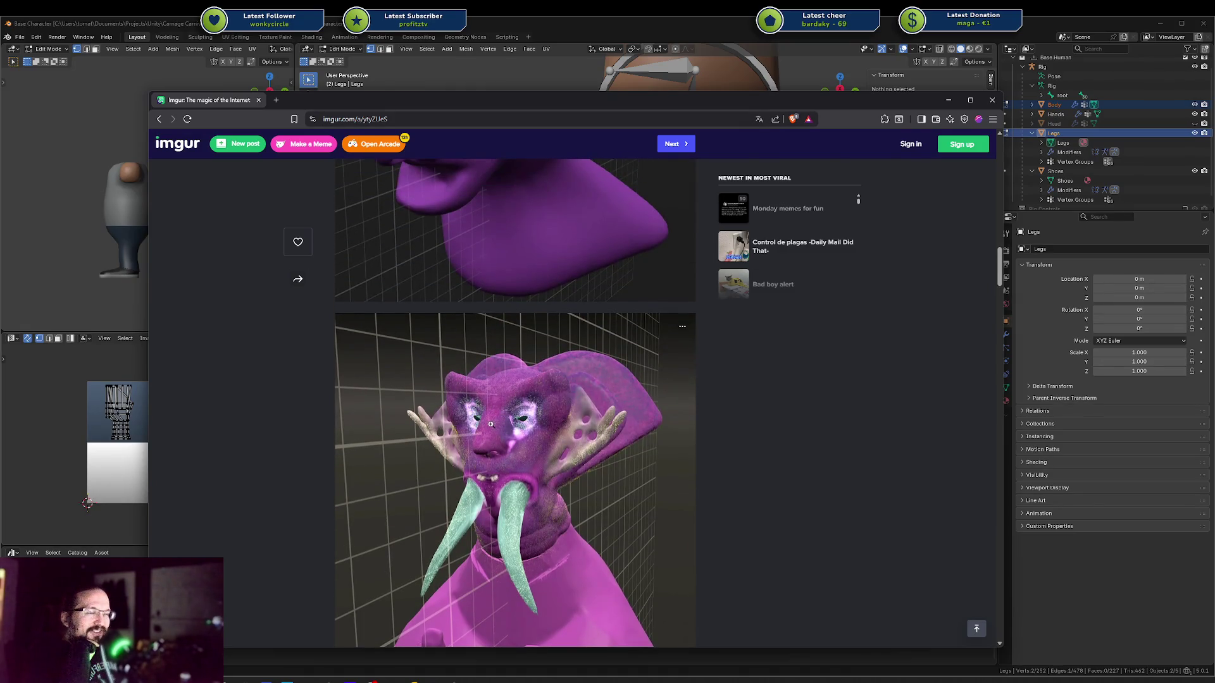
{"action": "scroll", "coordinate": [490, 424], "scroll_direction": "down", "scroll_amount": 3}
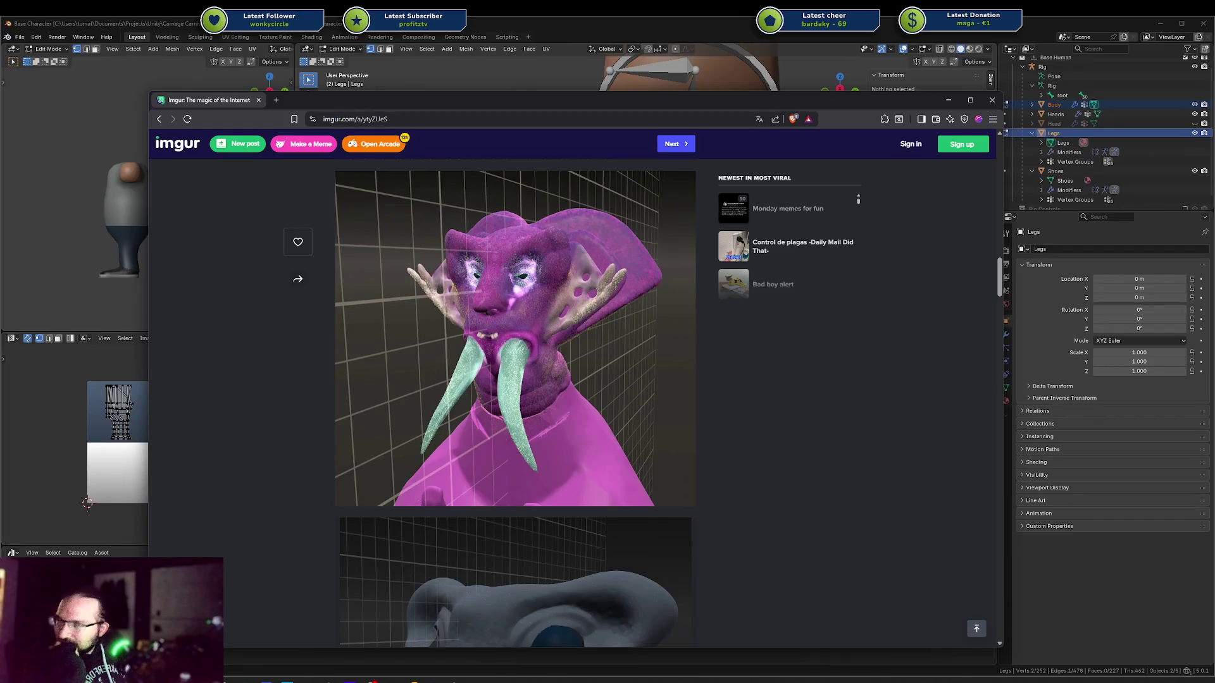
{"action": "scroll", "coordinate": [557, 252], "scroll_direction": "up", "scroll_amount": 8}
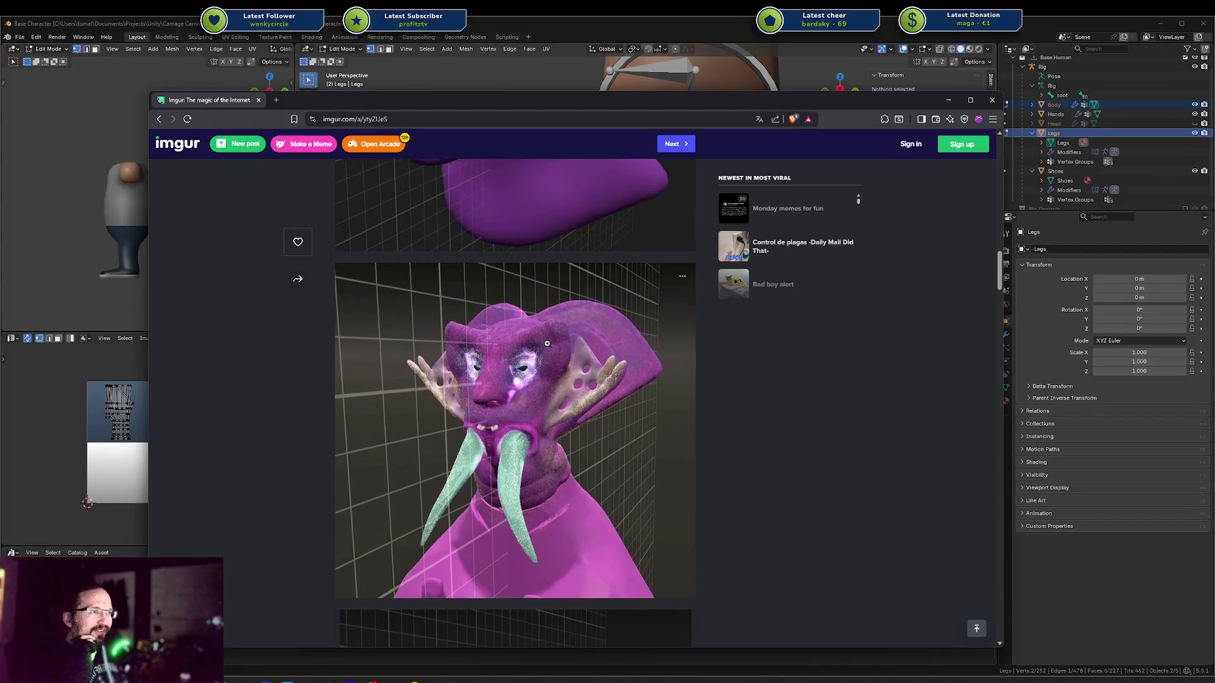
{"action": "scroll", "coordinate": [510, 396], "scroll_direction": "up", "scroll_amount": 6}
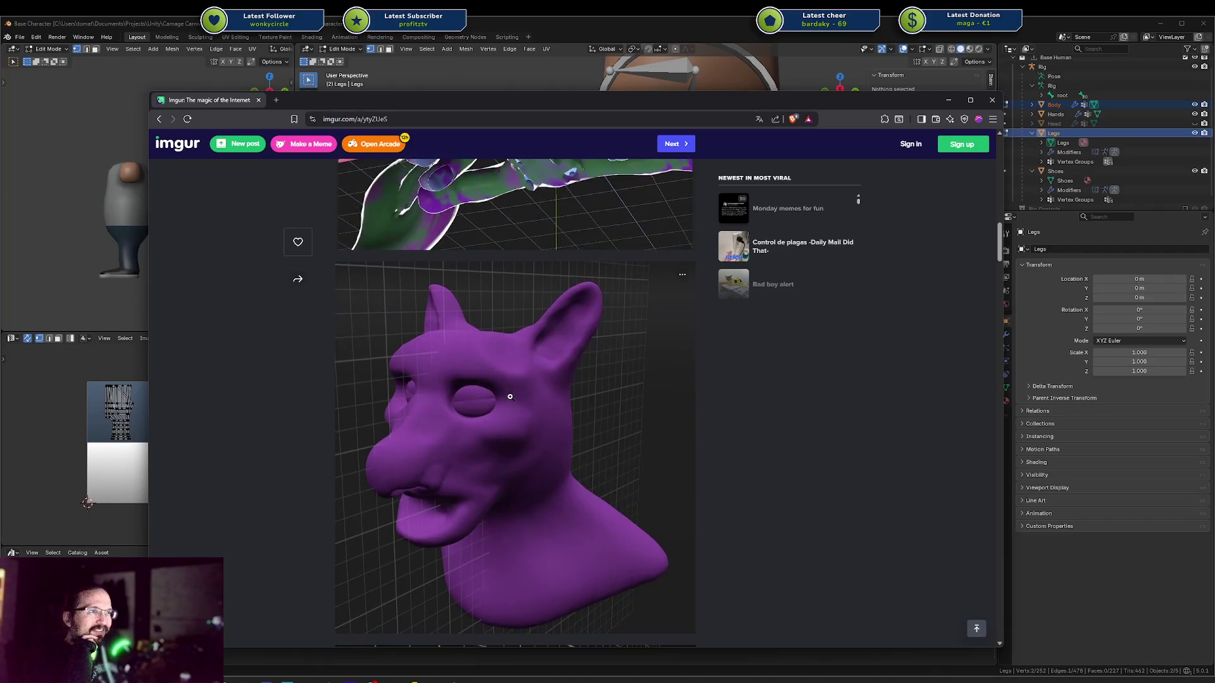
{"action": "scroll", "coordinate": [510, 396], "scroll_direction": "down", "scroll_amount": 5}
{"action": "scroll", "coordinate": [510, 396], "scroll_direction": "down", "scroll_amount": 5}
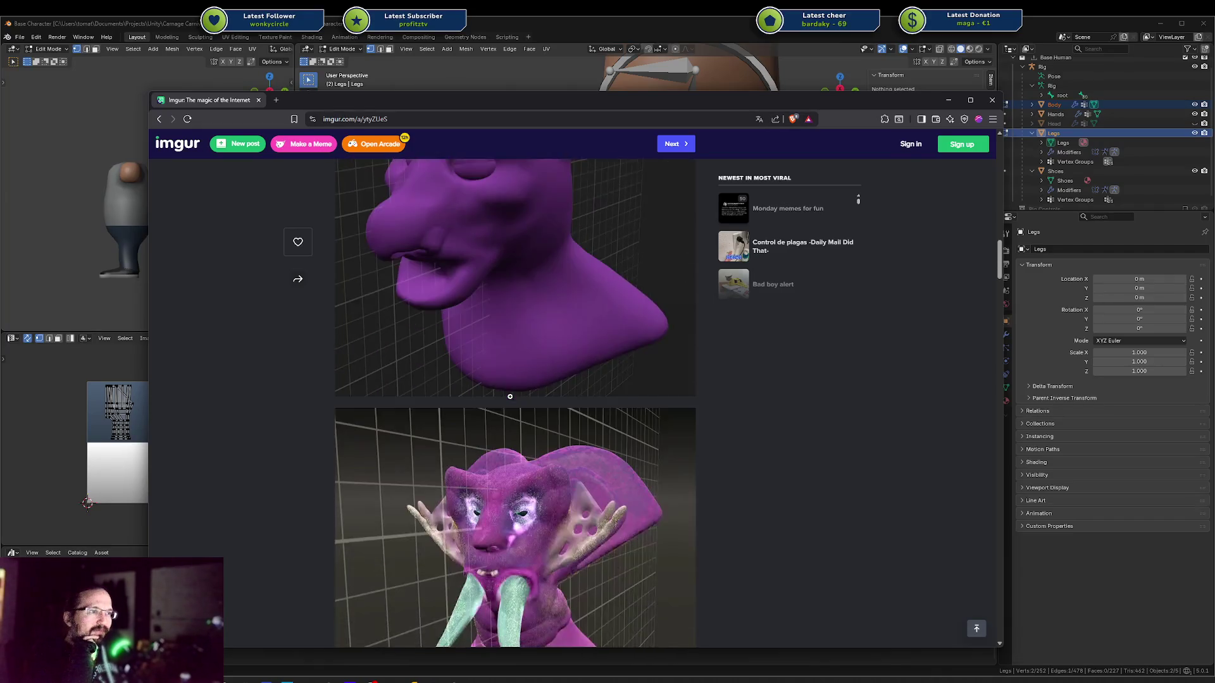
{"action": "scroll", "coordinate": [510, 396], "scroll_direction": "up", "scroll_amount": 4}
{"action": "scroll", "coordinate": [510, 396], "scroll_direction": "up", "scroll_amount": 9}
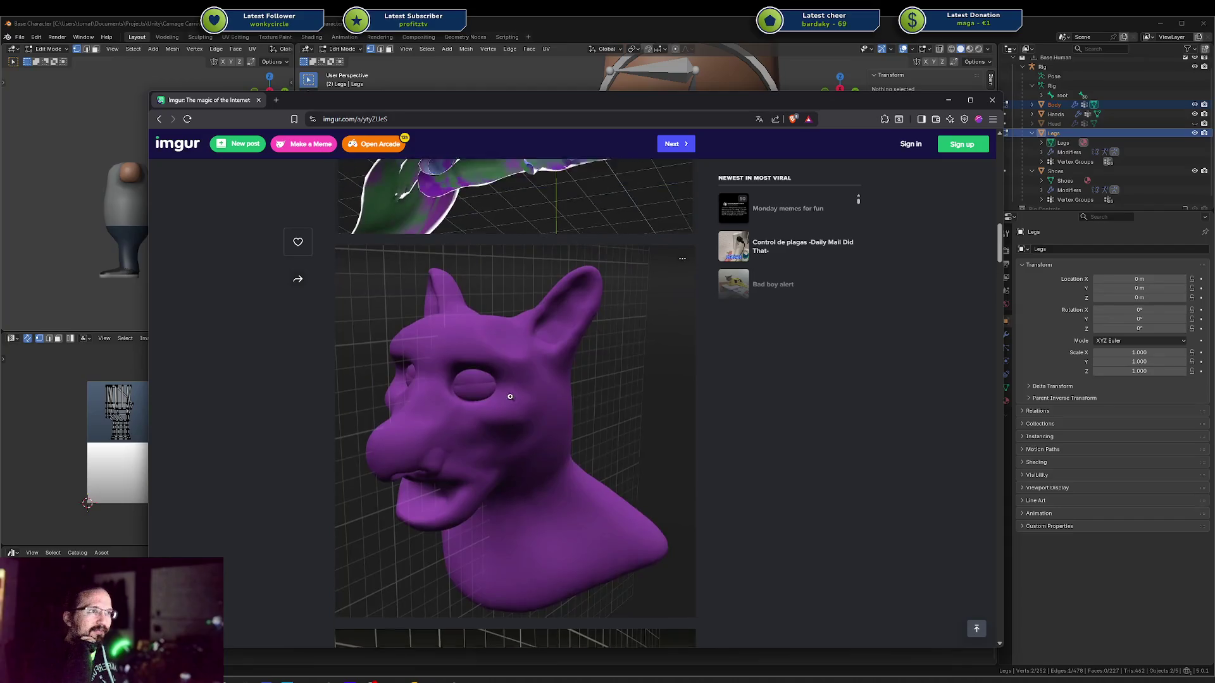
{"action": "scroll", "coordinate": [510, 396], "scroll_direction": "up", "scroll_amount": 15}
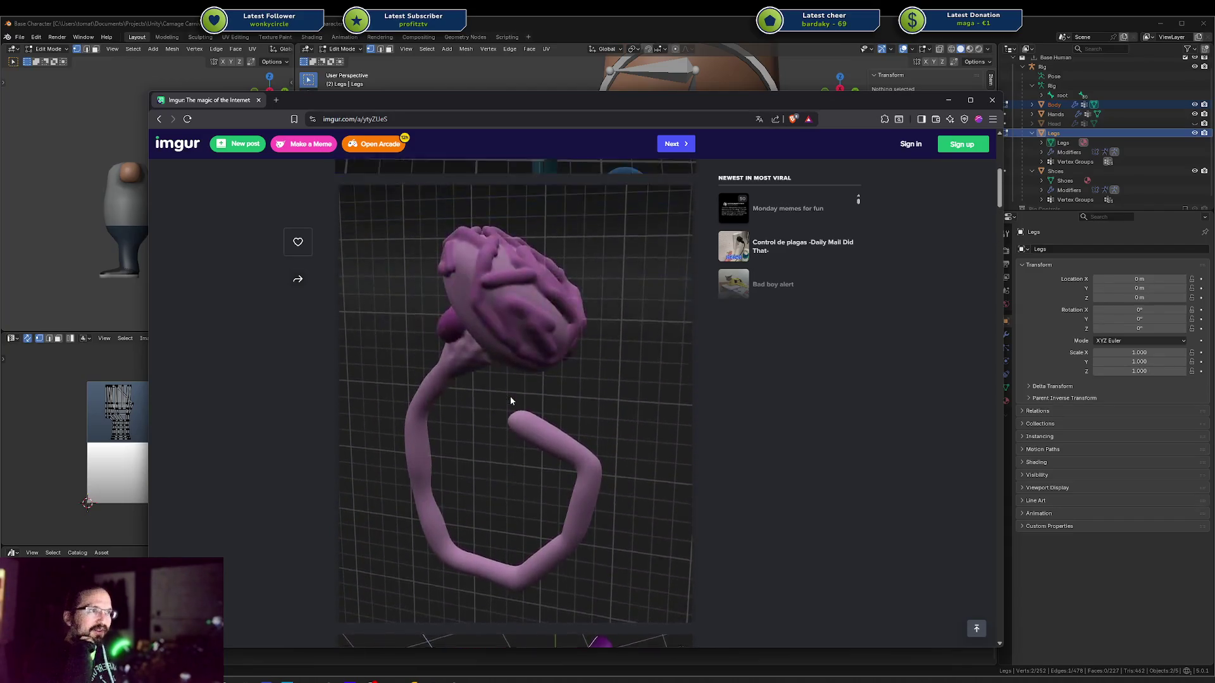
{"action": "scroll", "coordinate": [510, 396], "scroll_direction": "down", "scroll_amount": 20}
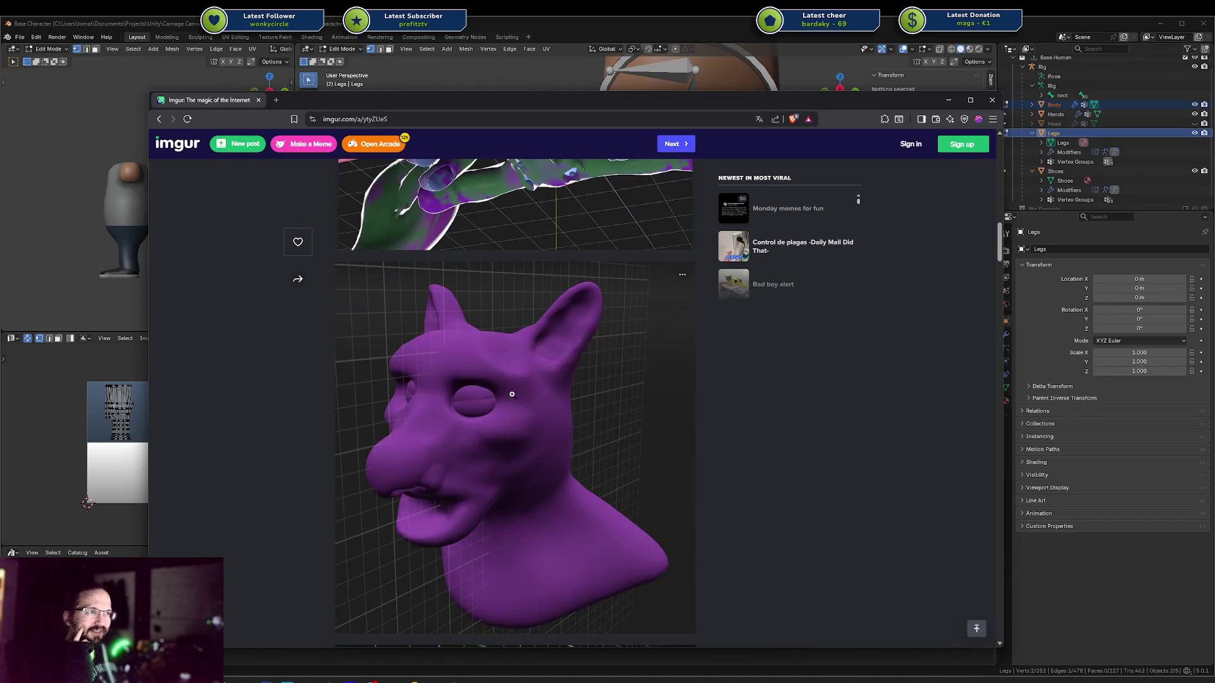
{"action": "scroll", "coordinate": [469, 388], "scroll_direction": "down", "scroll_amount": 10}
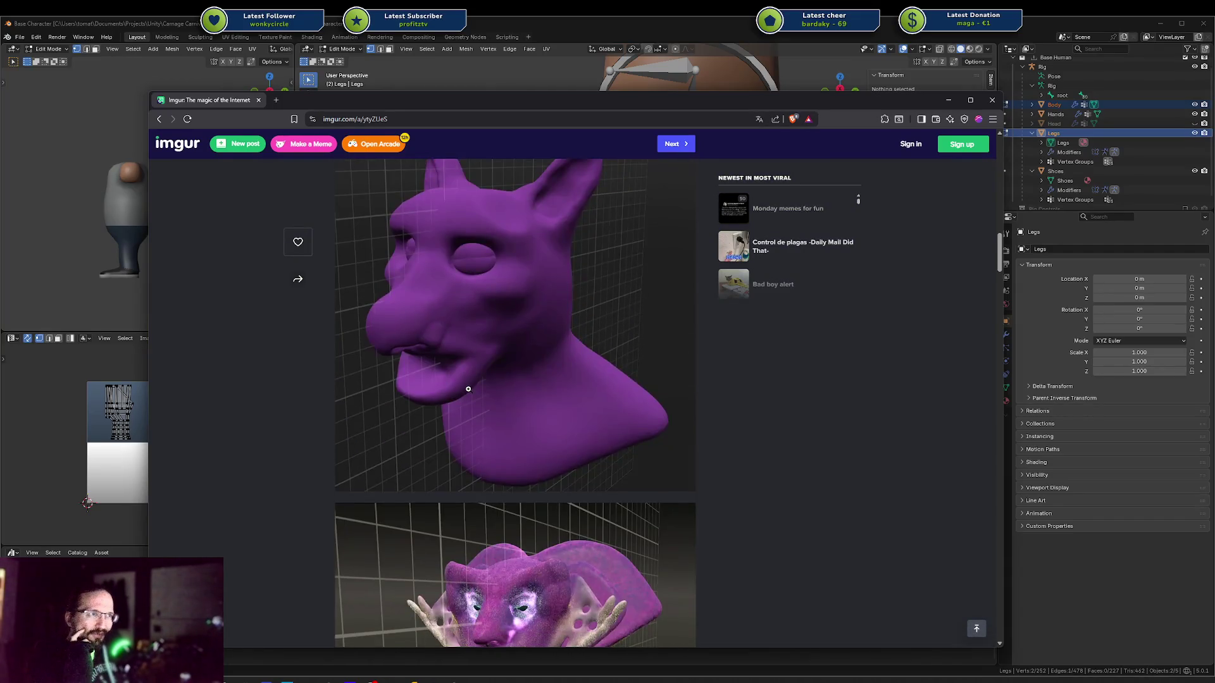
{"action": "scroll", "coordinate": [467, 391], "scroll_direction": "down", "scroll_amount": 3}
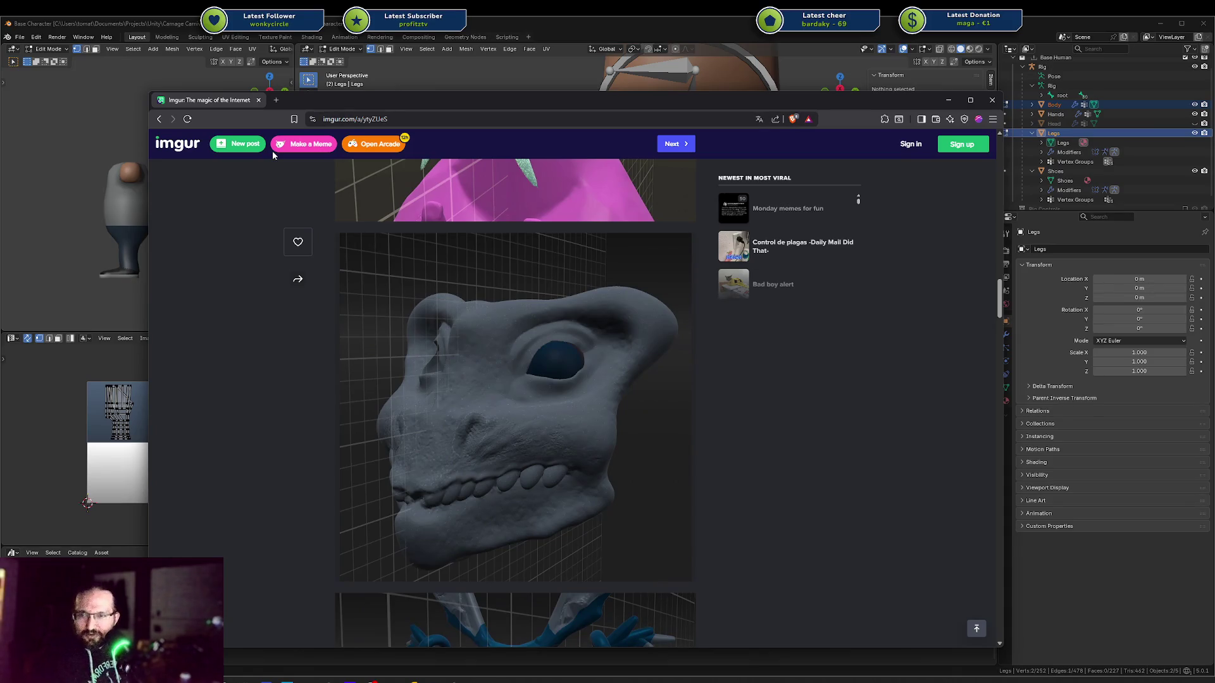
{"action": "scroll", "coordinate": [474, 257], "scroll_direction": "up", "scroll_amount": 5}
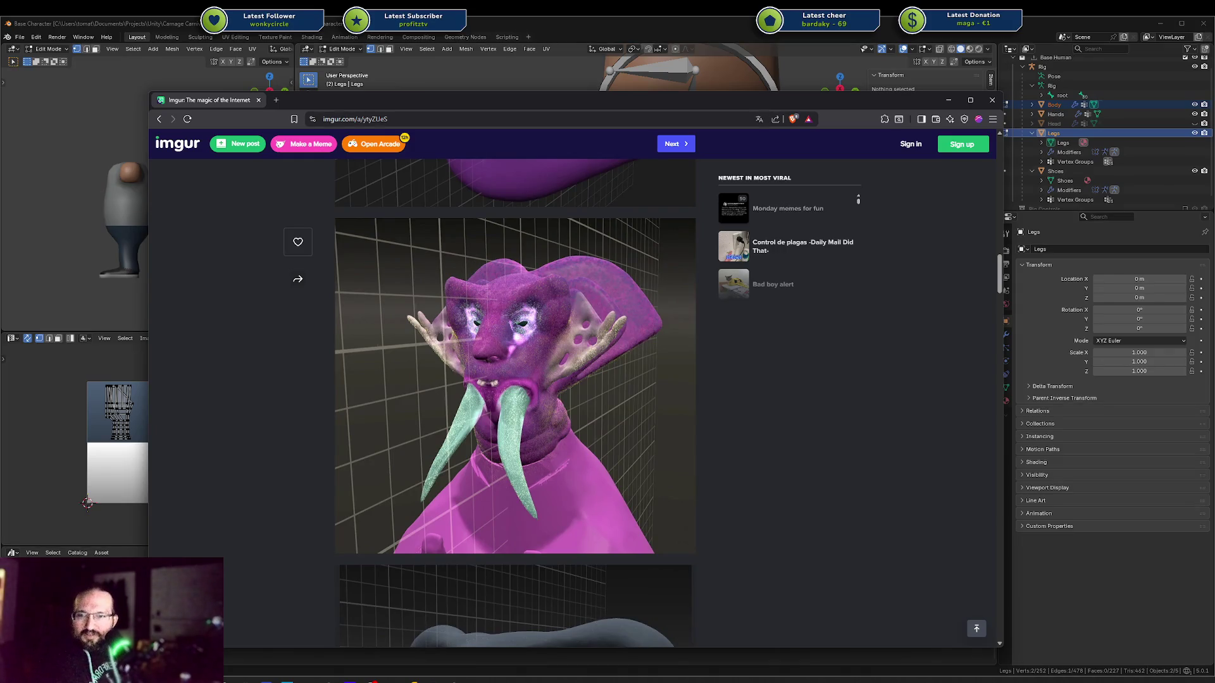
{"action": "scroll", "coordinate": [481, 469], "scroll_direction": "up", "scroll_amount": 5}
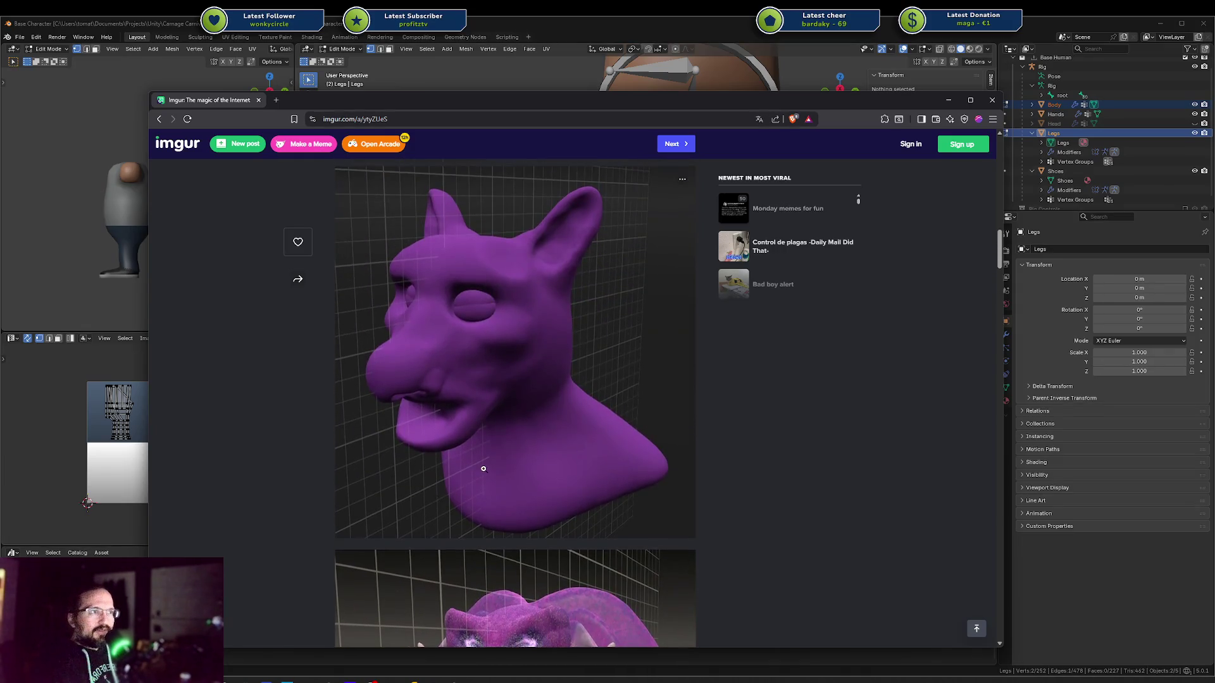
{"action": "scroll", "coordinate": [483, 469], "scroll_direction": "down", "scroll_amount": 4}
{"action": "scroll", "coordinate": [619, 389], "scroll_direction": "up", "scroll_amount": 1}
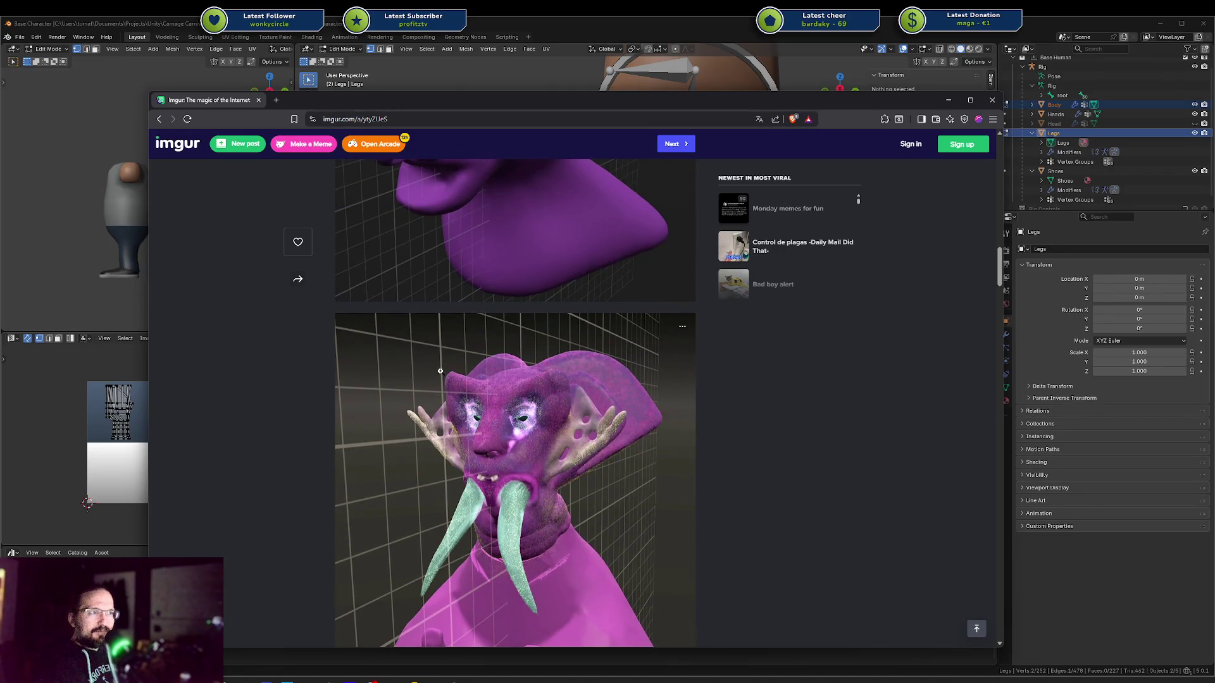
{"action": "scroll", "coordinate": [576, 466], "scroll_direction": "down", "scroll_amount": 1}
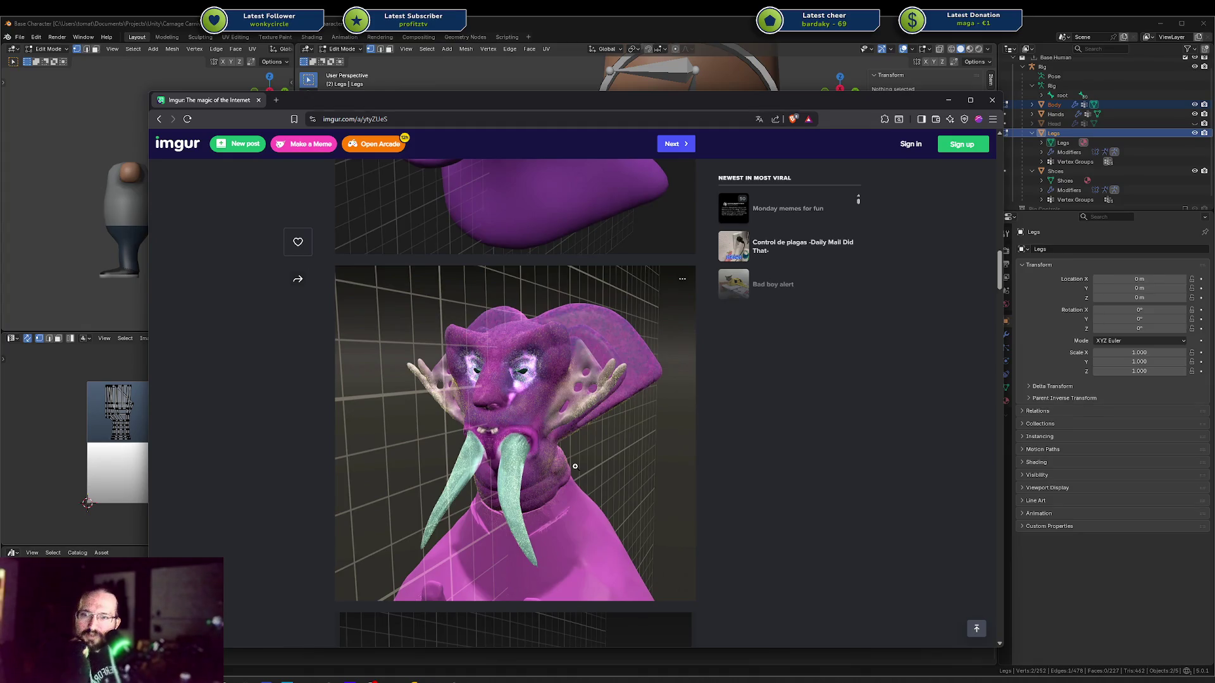
{"action": "scroll", "coordinate": [576, 467], "scroll_direction": "down", "scroll_amount": 7}
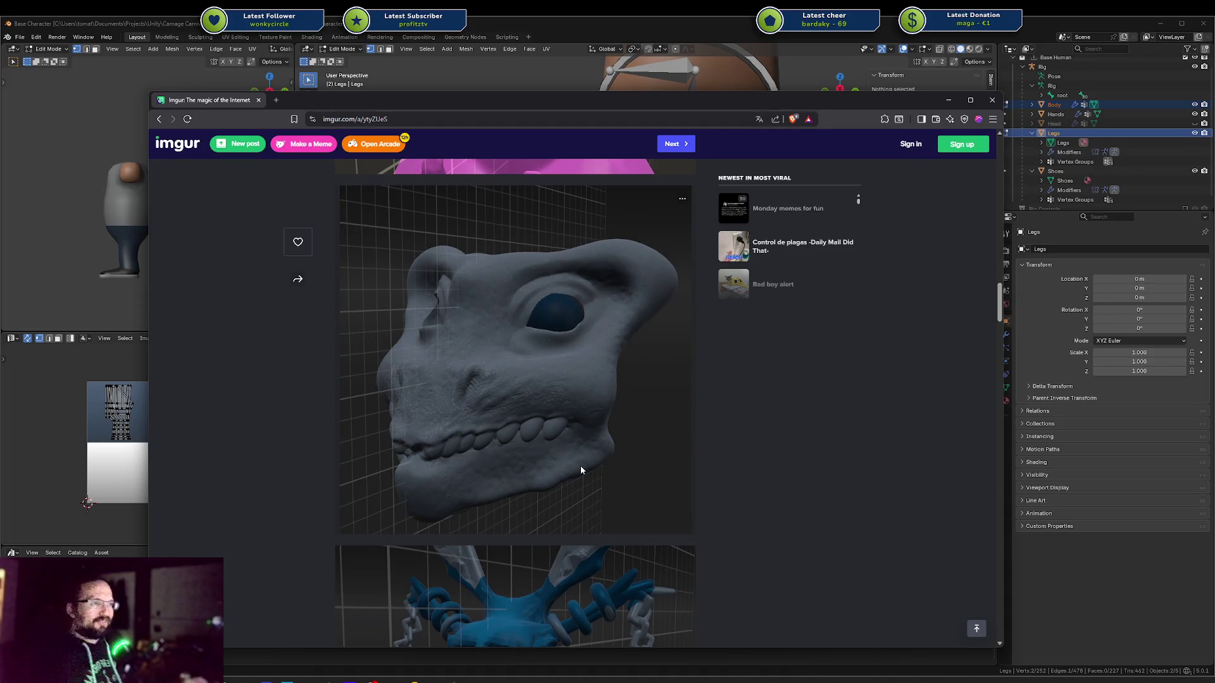
{"action": "scroll", "coordinate": [579, 461], "scroll_direction": "down", "scroll_amount": 6}
{"action": "scroll", "coordinate": [522, 427], "scroll_direction": "down", "scroll_amount": 6}
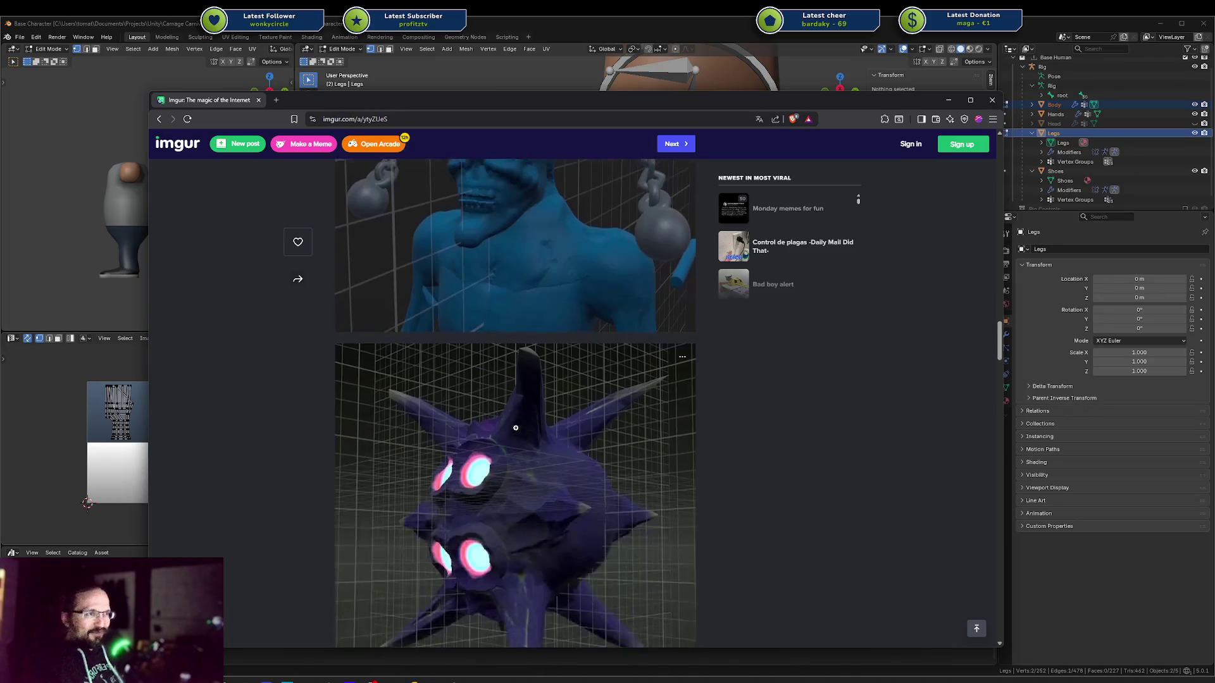
{"action": "scroll", "coordinate": [527, 396], "scroll_direction": "down", "scroll_amount": 7}
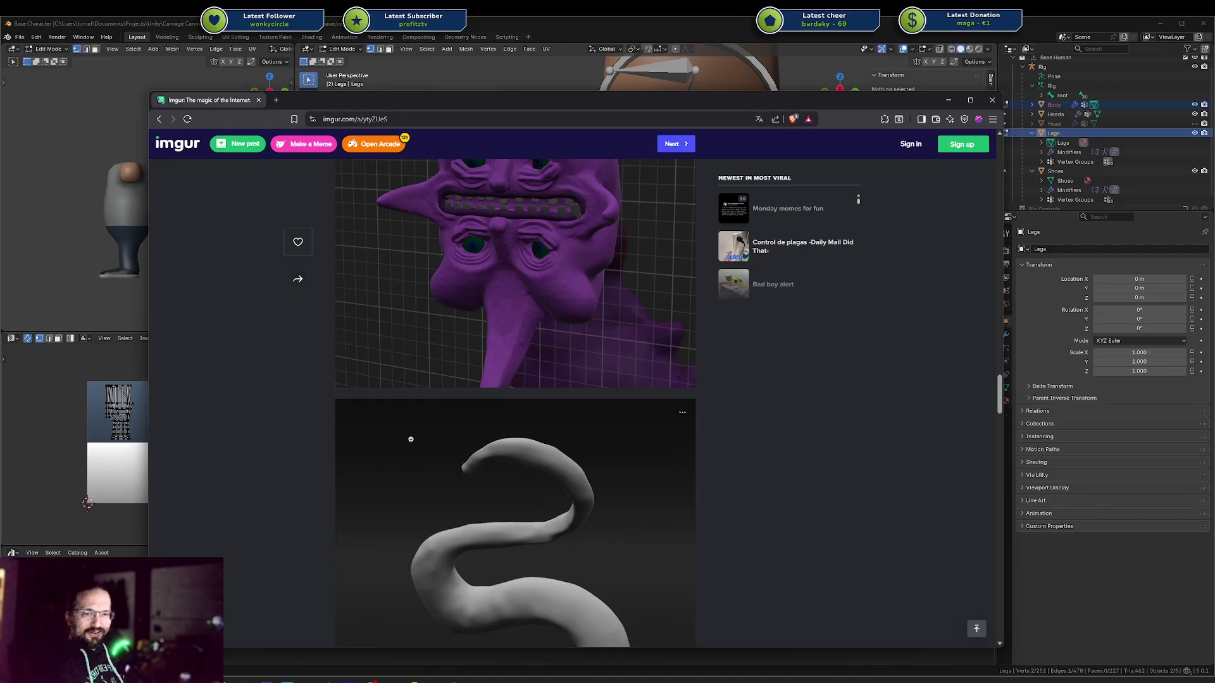
{"action": "scroll", "coordinate": [441, 268], "scroll_direction": "up", "scroll_amount": 13}
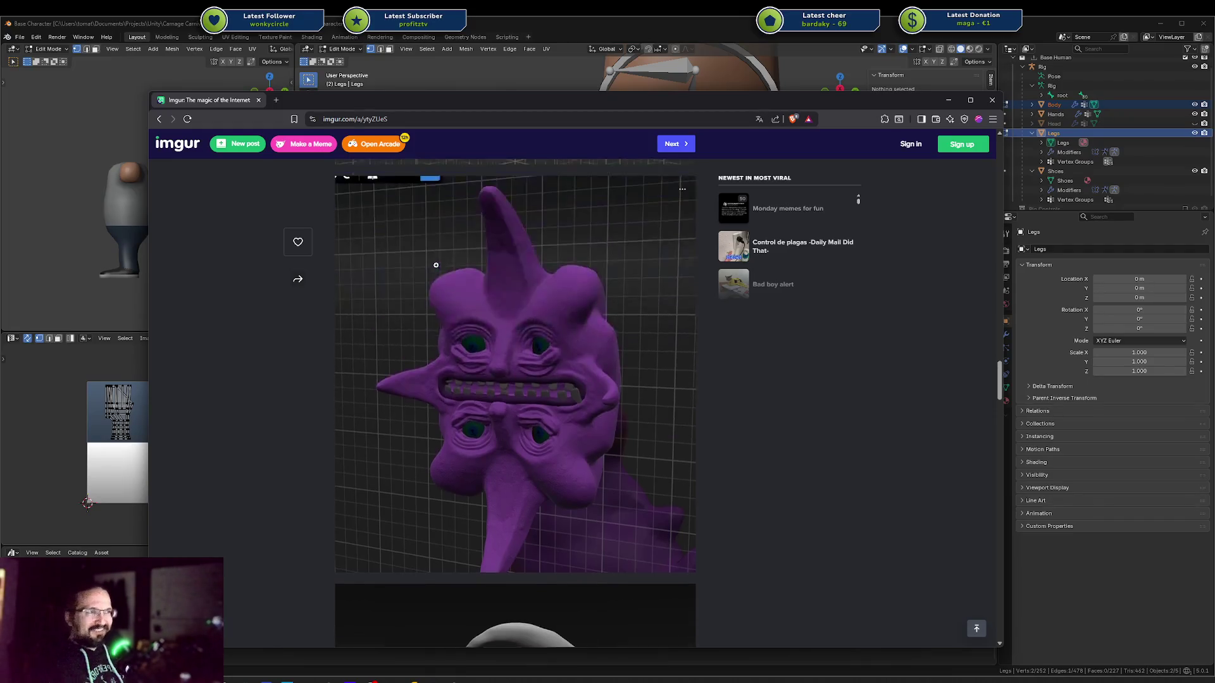
{"action": "scroll", "coordinate": [546, 349], "scroll_direction": "down", "scroll_amount": 2}
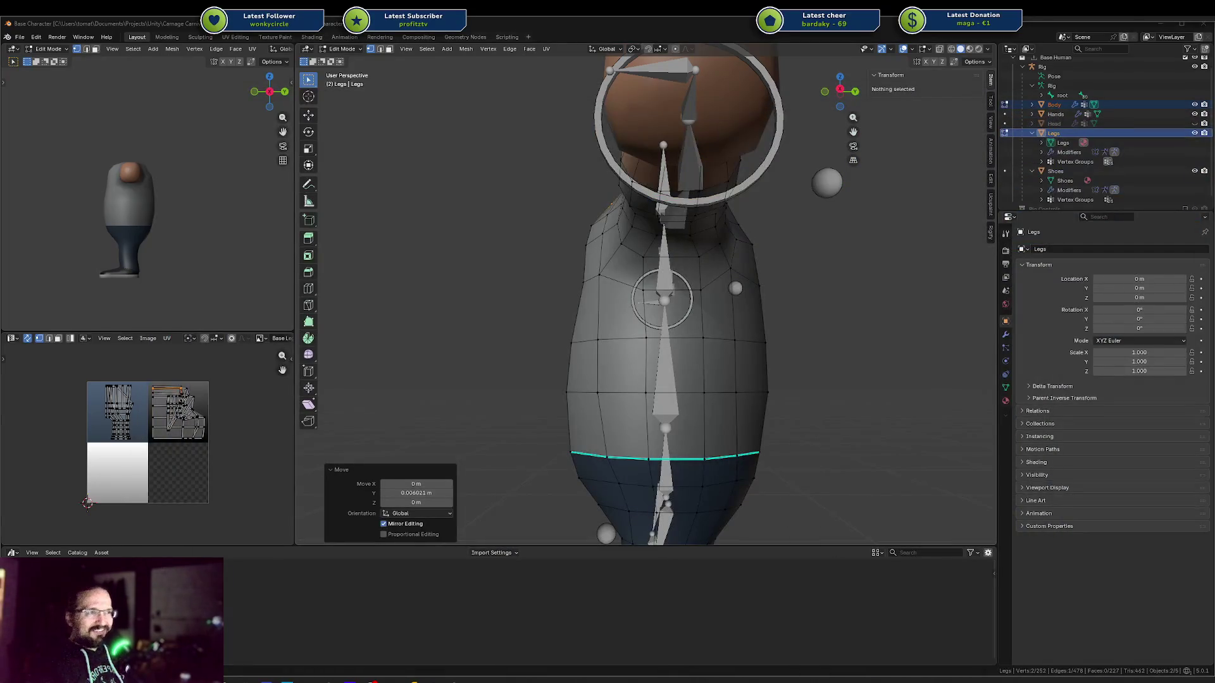
{"action": "key", "text": "space"}
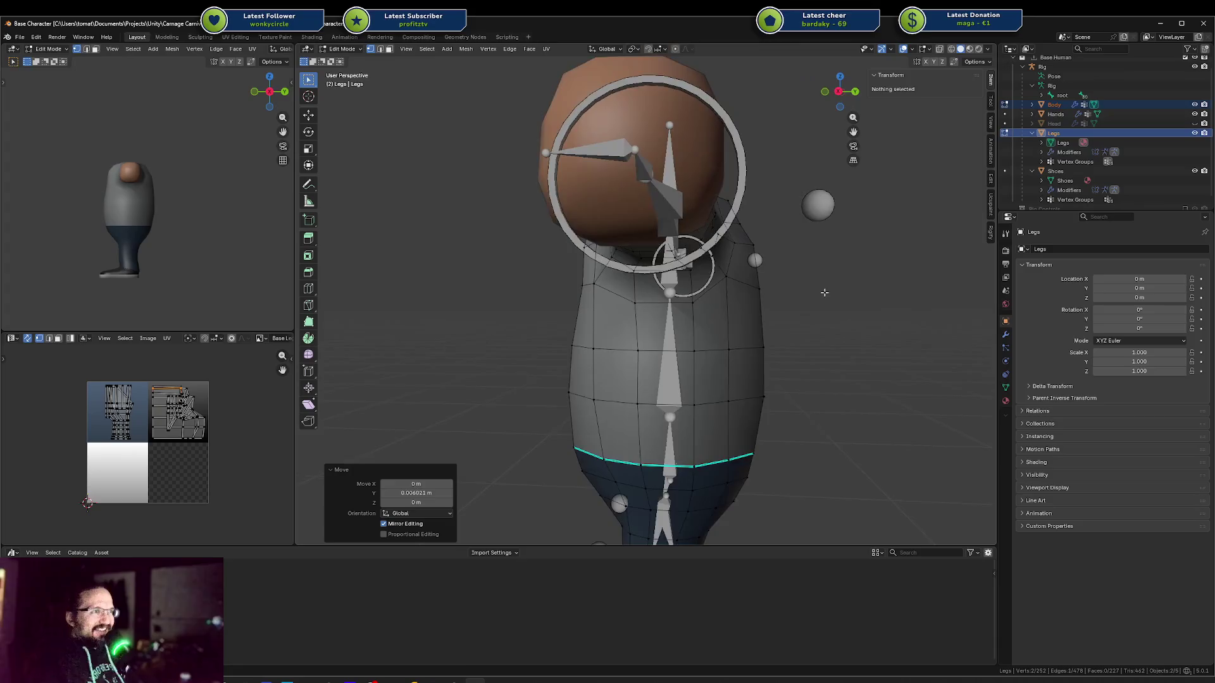
Switch to the right-side wireframe view and nudge a left torso edge front-back along Y
{"action": "key", "text": "KP_1"}
{"action": "key", "text": "KP_3"}
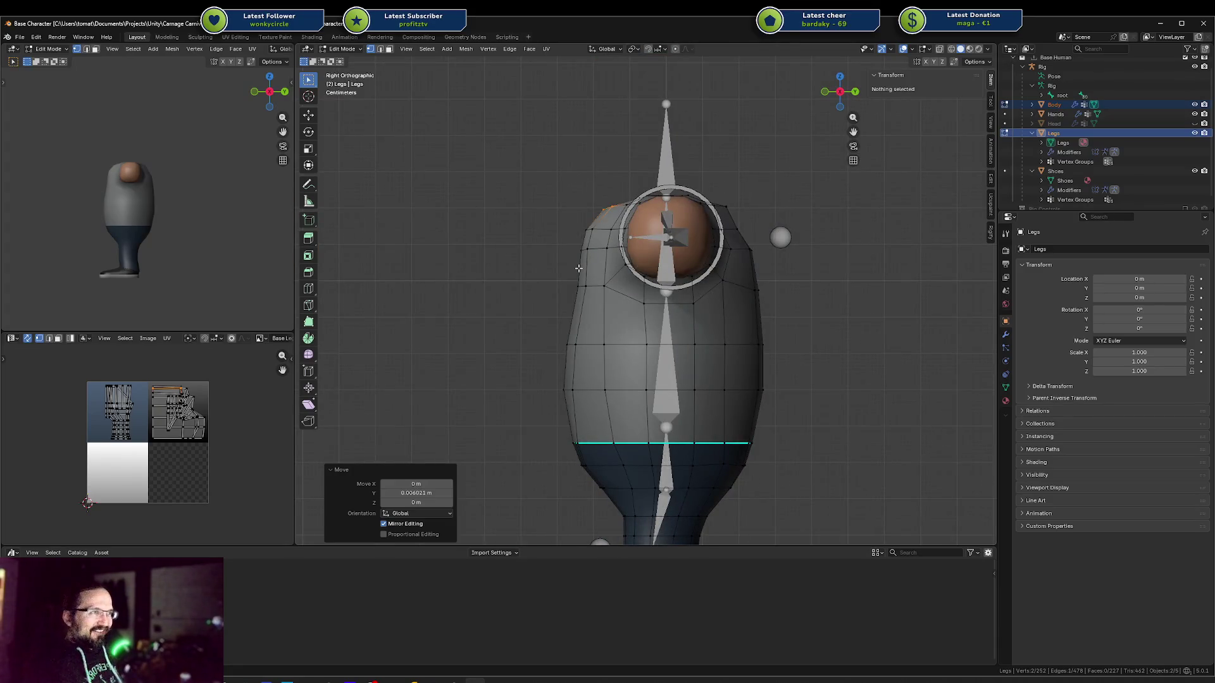
{"action": "key", "text": "shift+z"}
{"action": "left_click", "coordinate": [581, 272]}
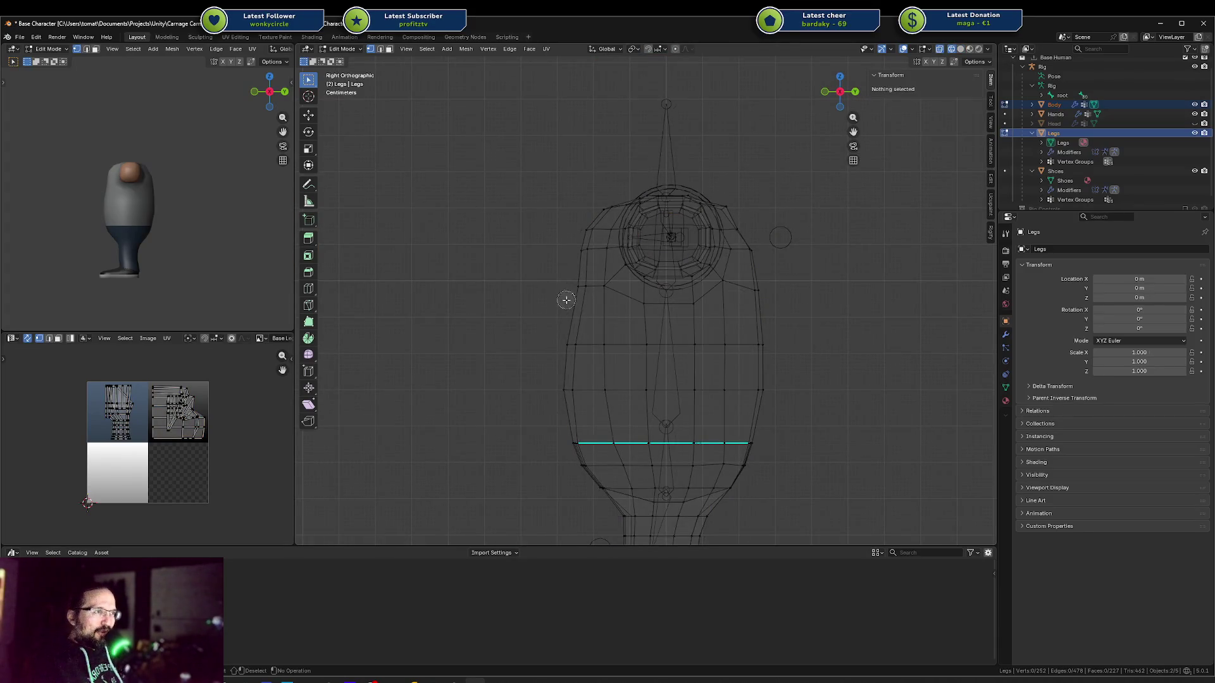
{"action": "left_click", "coordinate": [567, 300]}
{"action": "key", "text": "g"}
{"action": "key", "text": "y"}
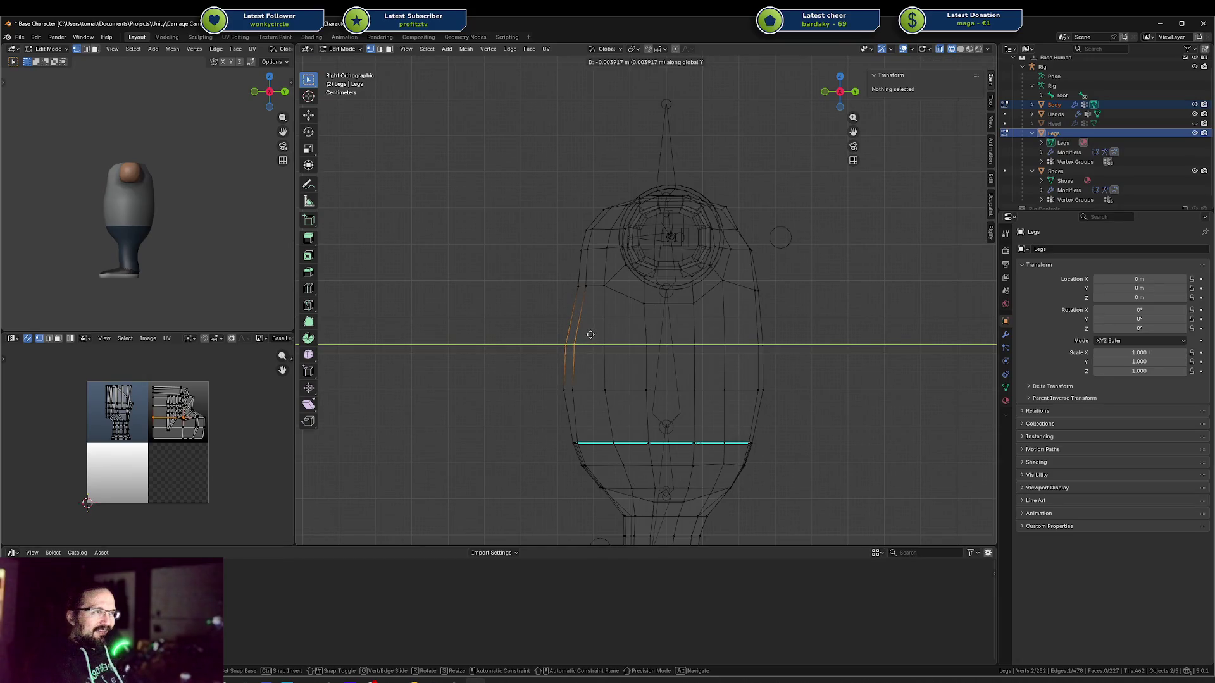
{"action": "left_click", "coordinate": [590, 335]}
{"action": "key", "text": "a"}
{"action": "key", "text": "alt+a"}
Nudge the upper-left torso edge front-back along Y
{"action": "left_click", "coordinate": [588, 232]}
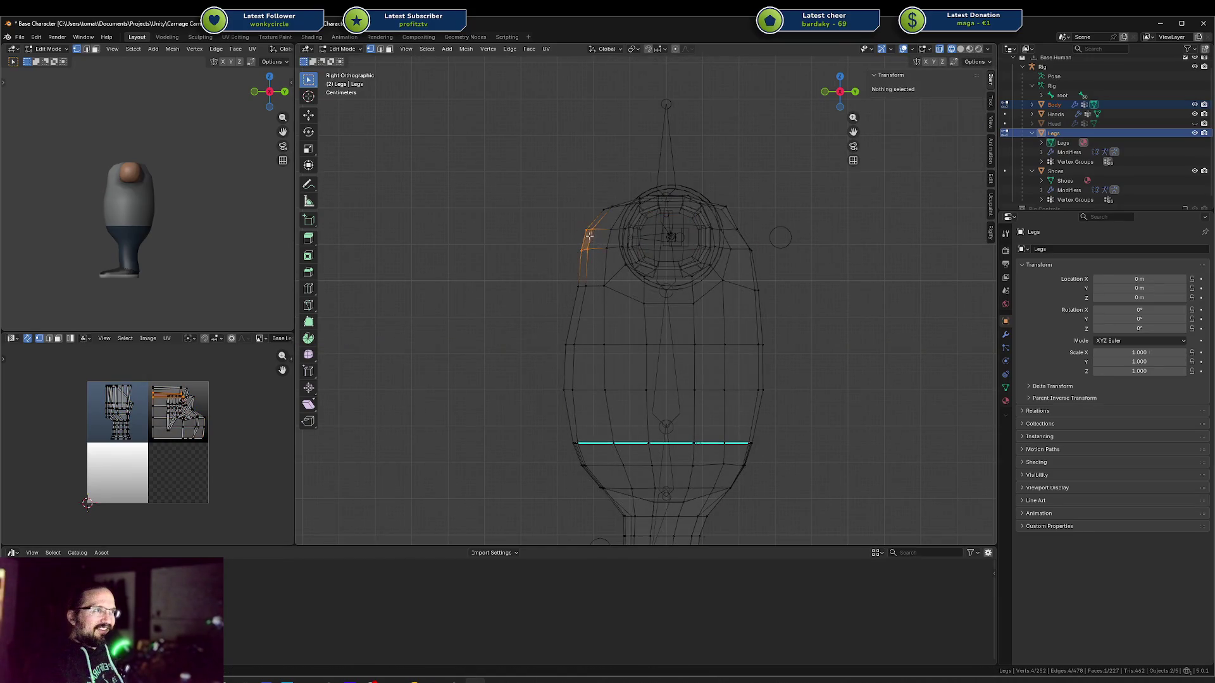
{"action": "key", "text": "a"}
{"action": "key", "text": "alt+a"}
{"action": "left_click", "coordinate": [603, 209]}
{"action": "key", "text": "g"}
{"action": "key", "text": "y"}
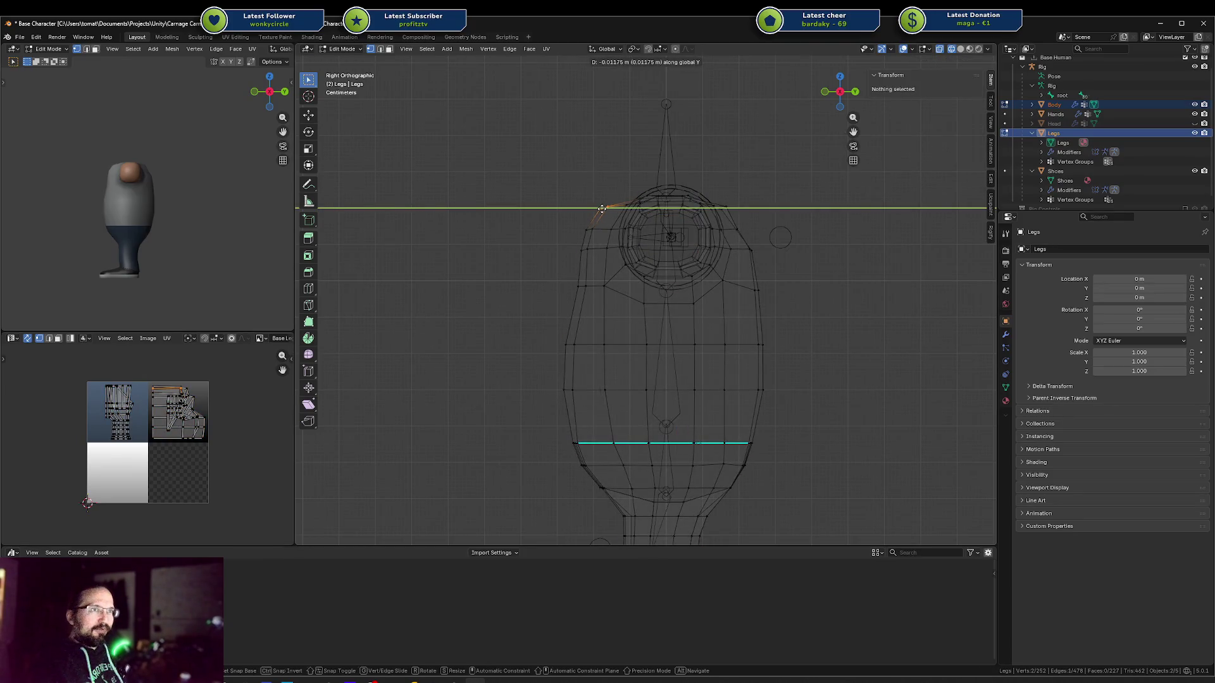
{"action": "left_click", "coordinate": [602, 208]}
{"action": "key", "text": "a"}
{"action": "key", "text": "alt+a"}
Move the torso's left side face front-back along Y
{"action": "left_click", "coordinate": [570, 345]}
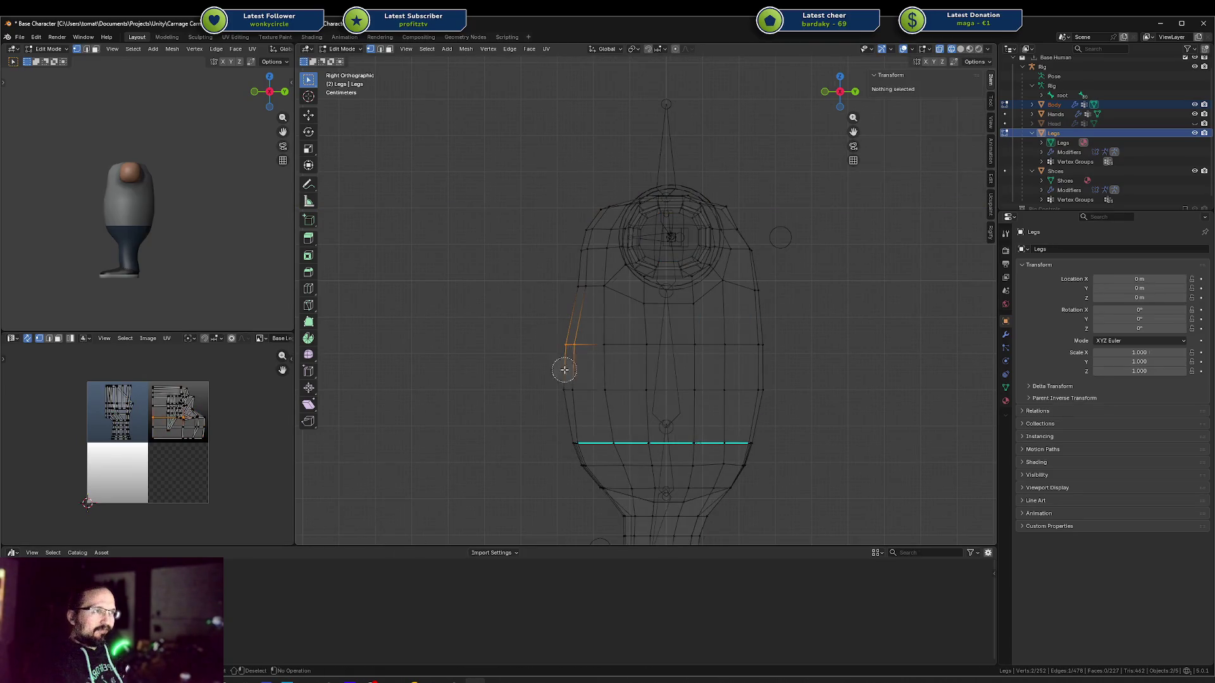
{"action": "left_click", "coordinate": [568, 388], "text": "shift"}
{"action": "key", "text": "g"}
{"action": "key", "text": "y"}
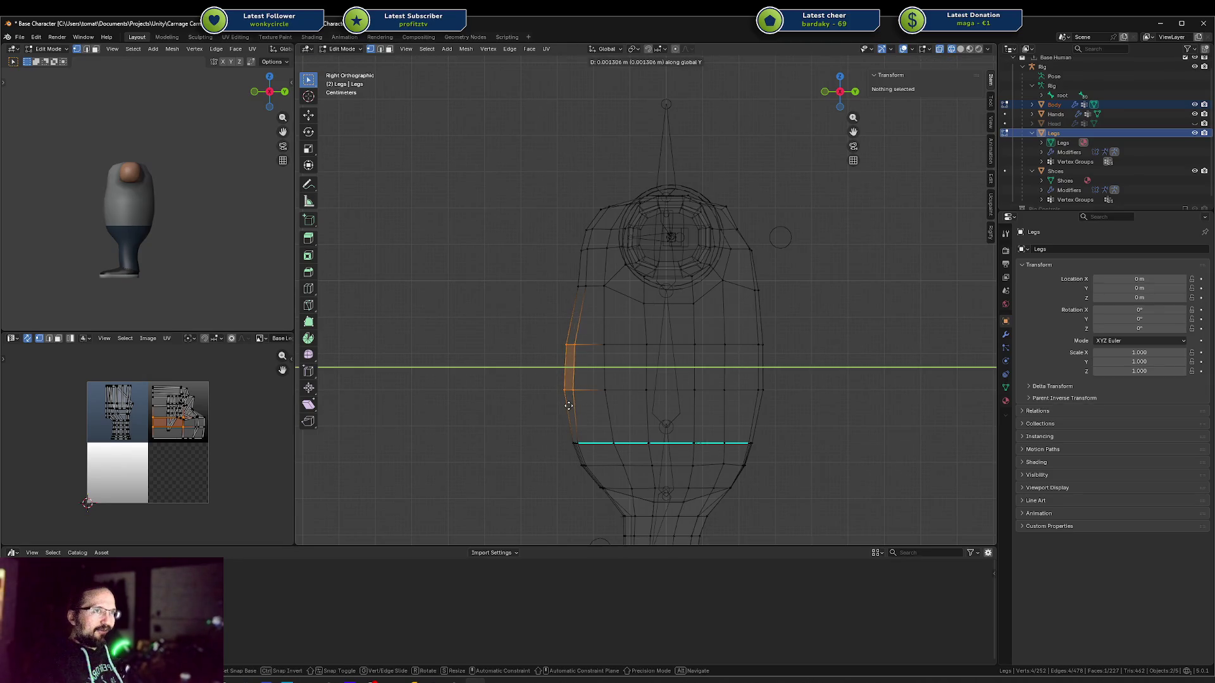
{"action": "left_click", "coordinate": [568, 406]}
{"action": "key", "text": "a"}
{"action": "key", "text": "alt+a"}
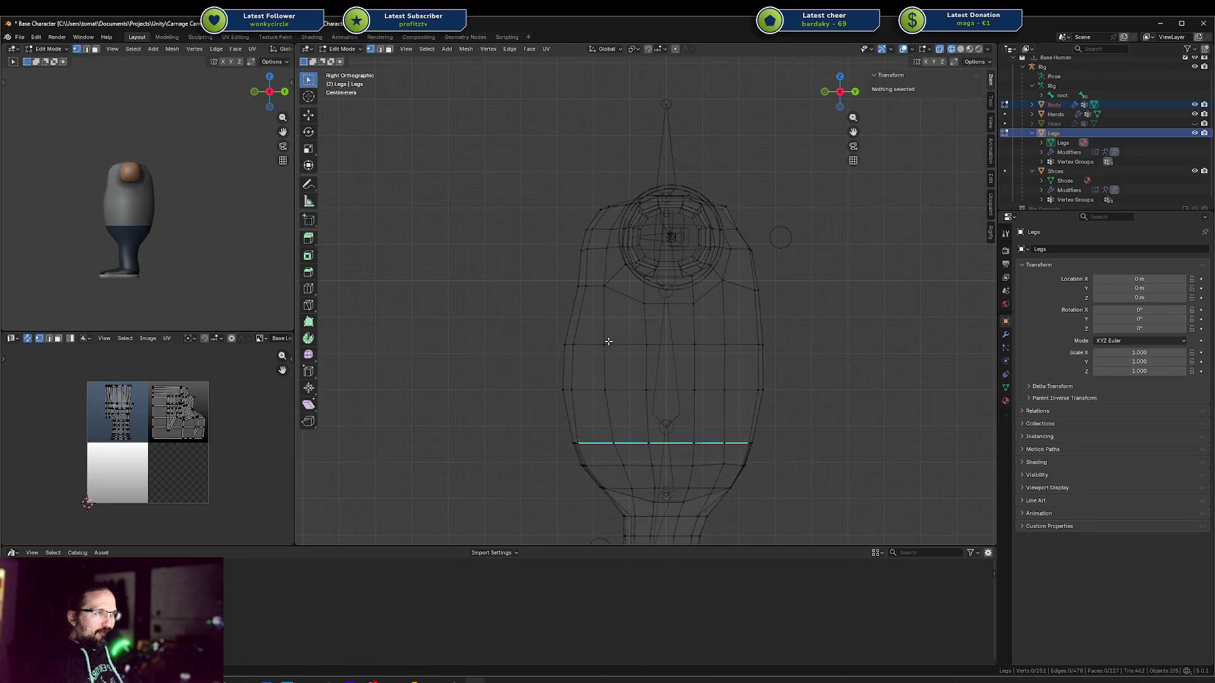
Nudge the short vertical side edge along Y and return to solid-shaded perspective
{"action": "left_click", "coordinate": [605, 367]}
{"action": "key", "text": "g"}
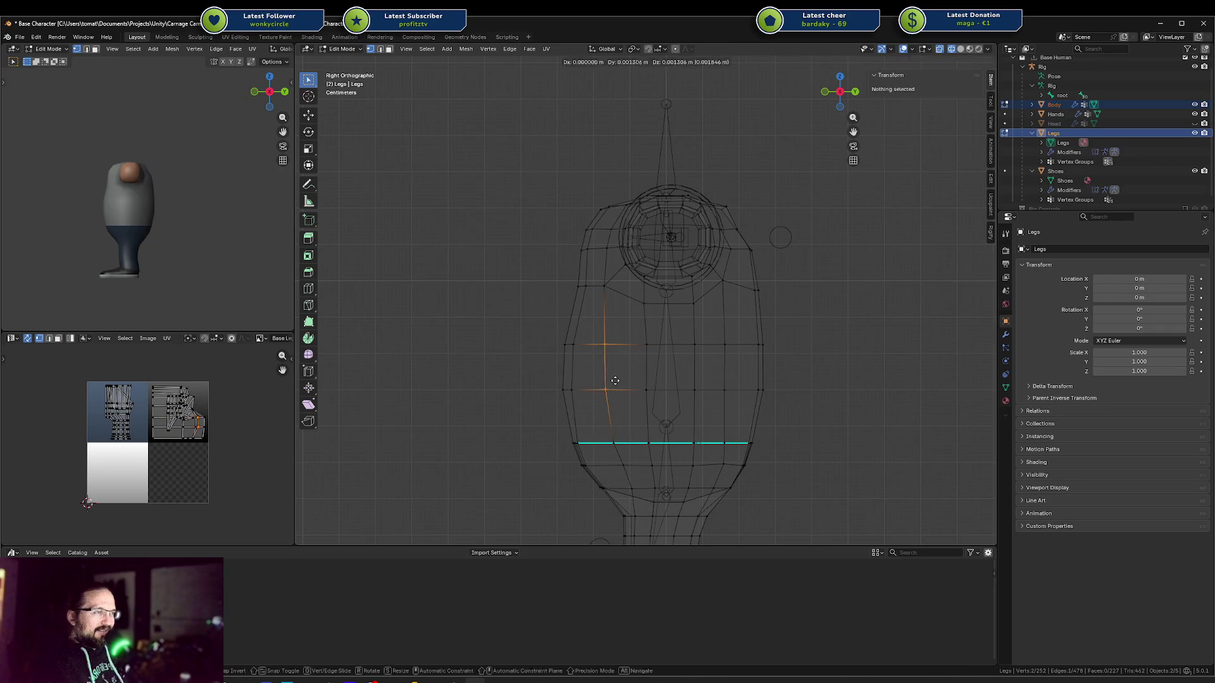
{"action": "key", "text": "y"}
{"action": "left_click", "coordinate": [611, 381]}
{"action": "middle_click_drag", "start_coordinate": [612, 381], "coordinate": [604, 311], "text": "shift"}
{"action": "key", "text": "a"}
{"action": "key", "text": "alt+a"}
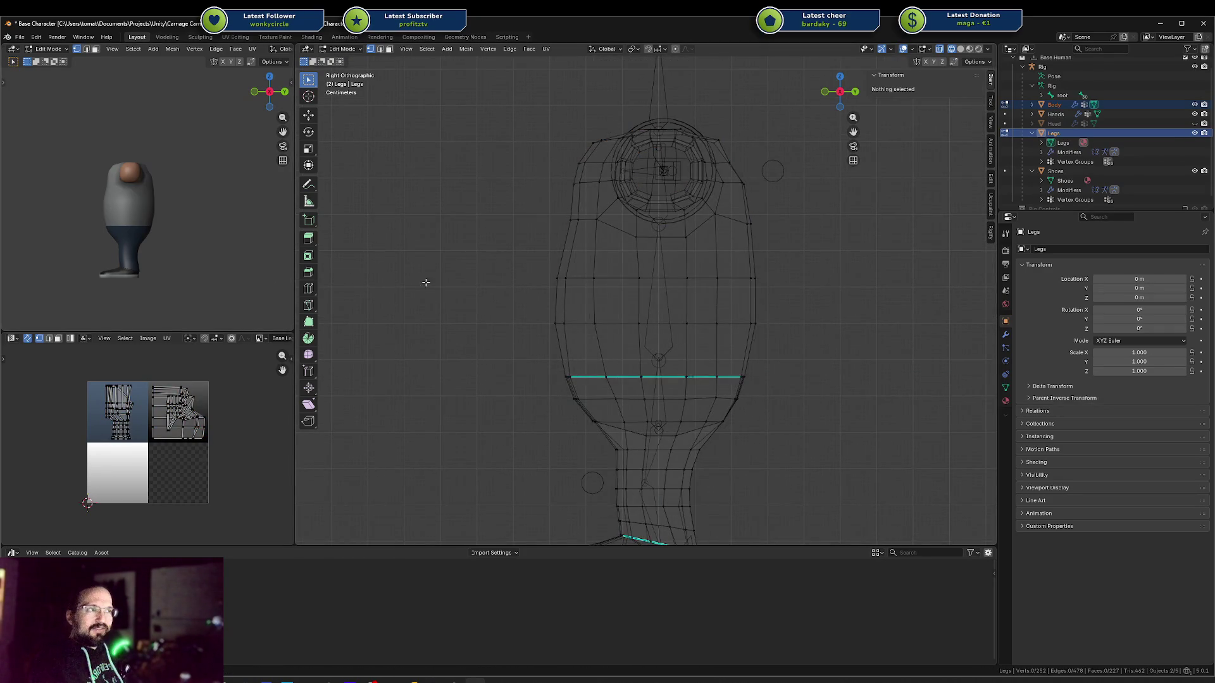
{"action": "mouse_move", "coordinate": [426, 283]}
{"action": "middle_mouse_down"}
{"action": "mouse_move", "coordinate": [599, 293]}
{"action": "mouse_move", "coordinate": [659, 274]}
{"action": "mouse_move", "coordinate": [653, 252]}
{"action": "mouse_move", "coordinate": [619, 370]}
{"action": "mouse_move", "coordinate": [483, 260]}
{"action": "mouse_move", "coordinate": [632, 398]}
{"action": "mouse_move", "coordinate": [661, 249]}
{"action": "middle_mouse_up"}
{"action": "key", "text": "shift+z"}
Save Base Character.blend and compare bone weights on two waist vertices
{"action": "key", "text": "ctrl+s"}
{"action": "left_click", "coordinate": [618, 371]}
{"action": "left_click", "coordinate": [642, 393]}
{"action": "mouse_move", "coordinate": [649, 300]}
{"action": "middle_mouse_down"}
{"action": "mouse_move", "coordinate": [642, 323]}
{"action": "mouse_move", "coordinate": [649, 279]}
{"action": "mouse_move", "coordinate": [634, 340]}
{"action": "middle_mouse_up"}
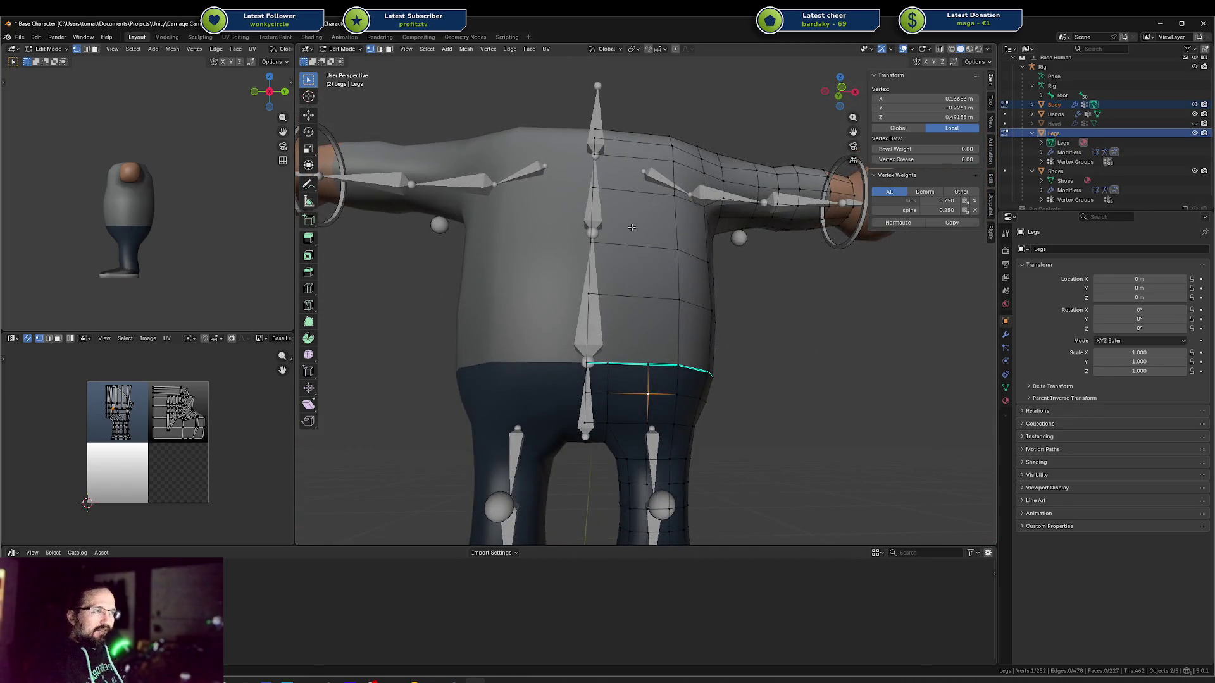
Cancel a trial torso loop cut and select the vertical edge loop on the trouser front
{"action": "key", "text": "ctrl+r"}
{"action": "scroll", "coordinate": [628, 190], "scroll_direction": "up", "scroll_amount": 1}
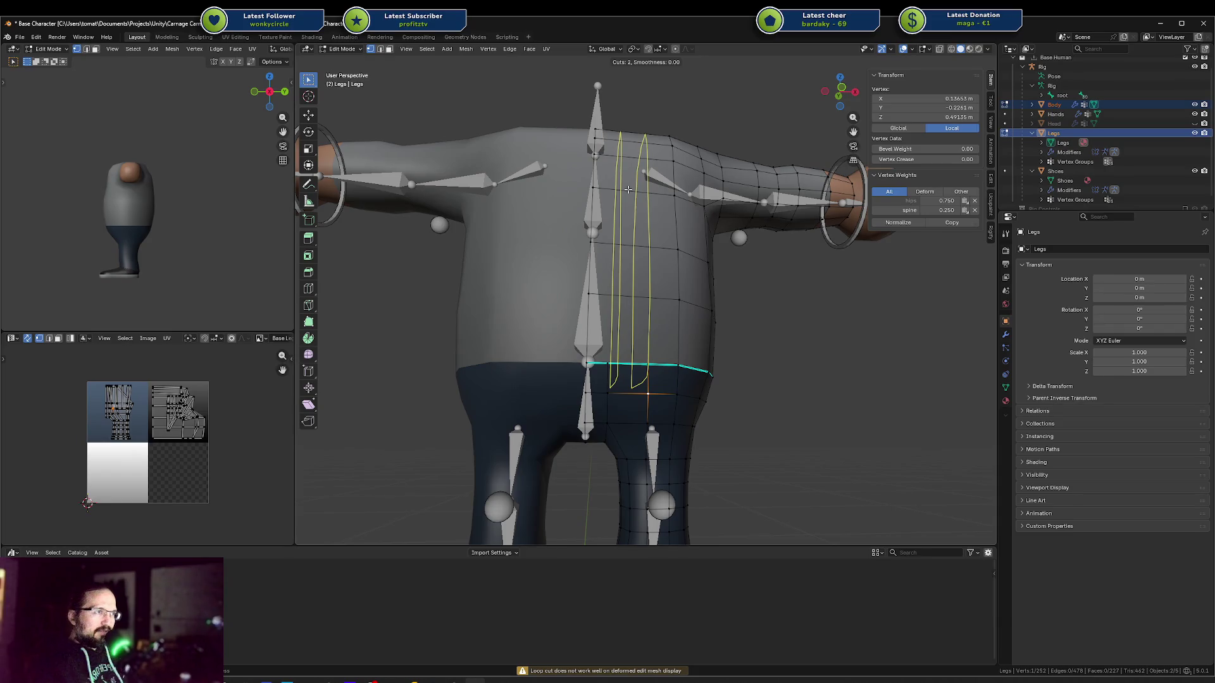
{"action": "key", "text": "Escape"}
{"action": "mouse_move", "coordinate": [628, 189]}
{"action": "middle_mouse_down"}
{"action": "mouse_move", "coordinate": [651, 319]}
{"action": "mouse_move", "coordinate": [628, 326]}
{"action": "middle_mouse_up"}
{"action": "key", "text": "alt+a"}
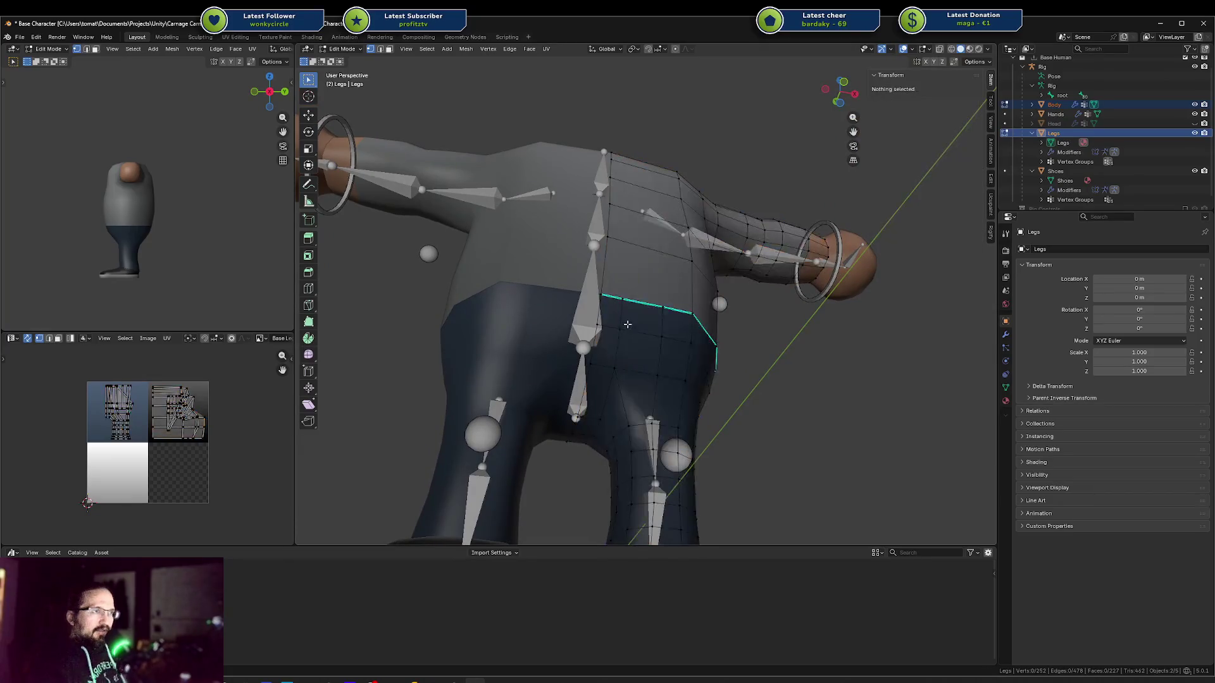
{"action": "left_click", "coordinate": [624, 318], "text": "alt"}
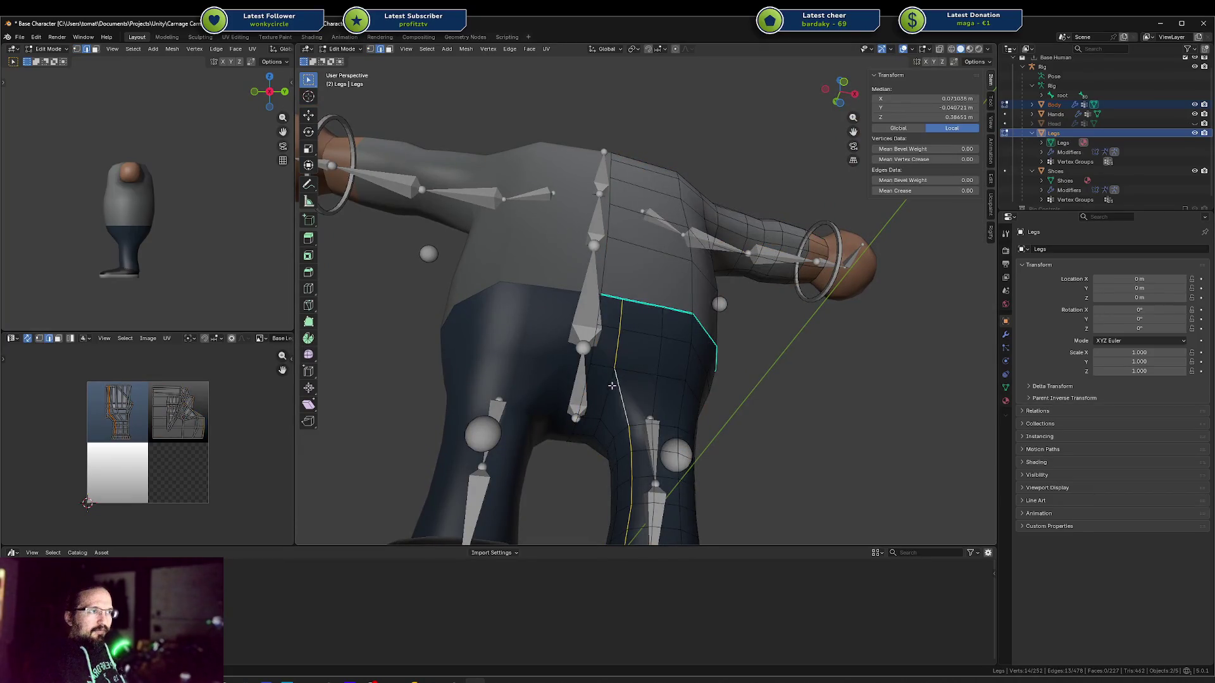
{"action": "key", "text": "alt+a"}
{"action": "left_click", "coordinate": [621, 340], "text": "alt"}
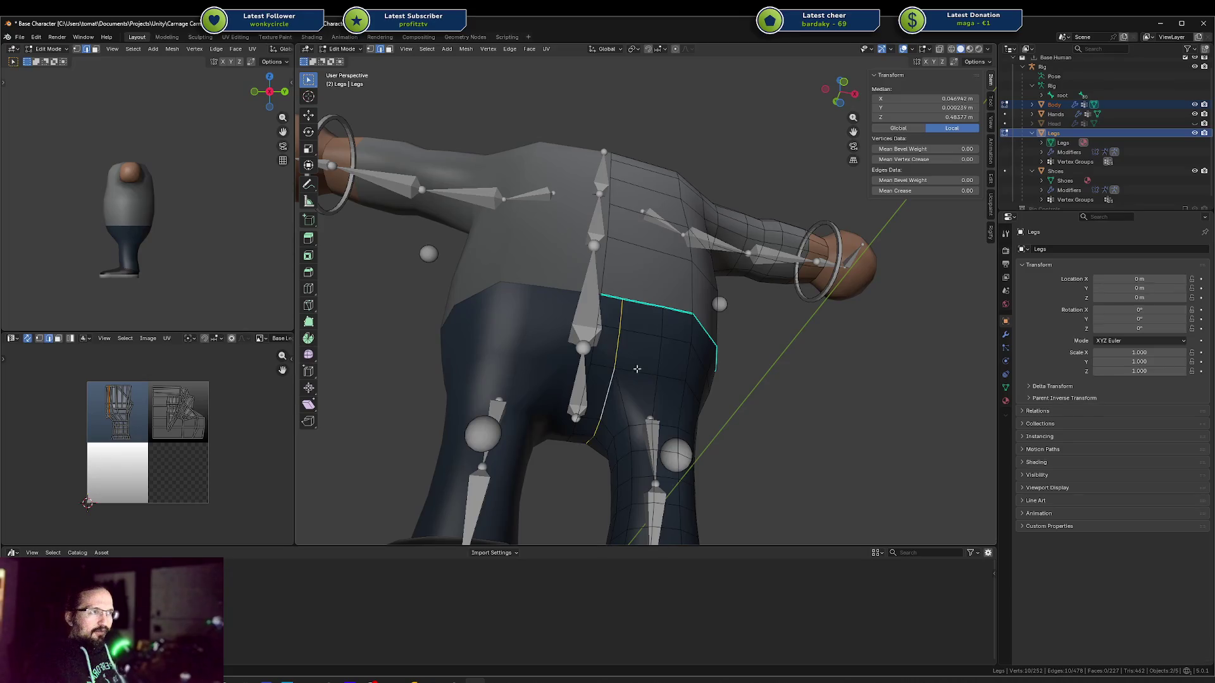
Shift the trouser front edge loop sideways along X
{"action": "middle_click_drag", "start_coordinate": [622, 340], "coordinate": [493, 353]}
{"action": "middle_click_drag", "start_coordinate": [615, 342], "coordinate": [671, 342]}
{"action": "key", "text": "g"}
{"action": "key", "text": "x"}
{"action": "key", "text": "x"}
{"action": "key", "text": "x"}
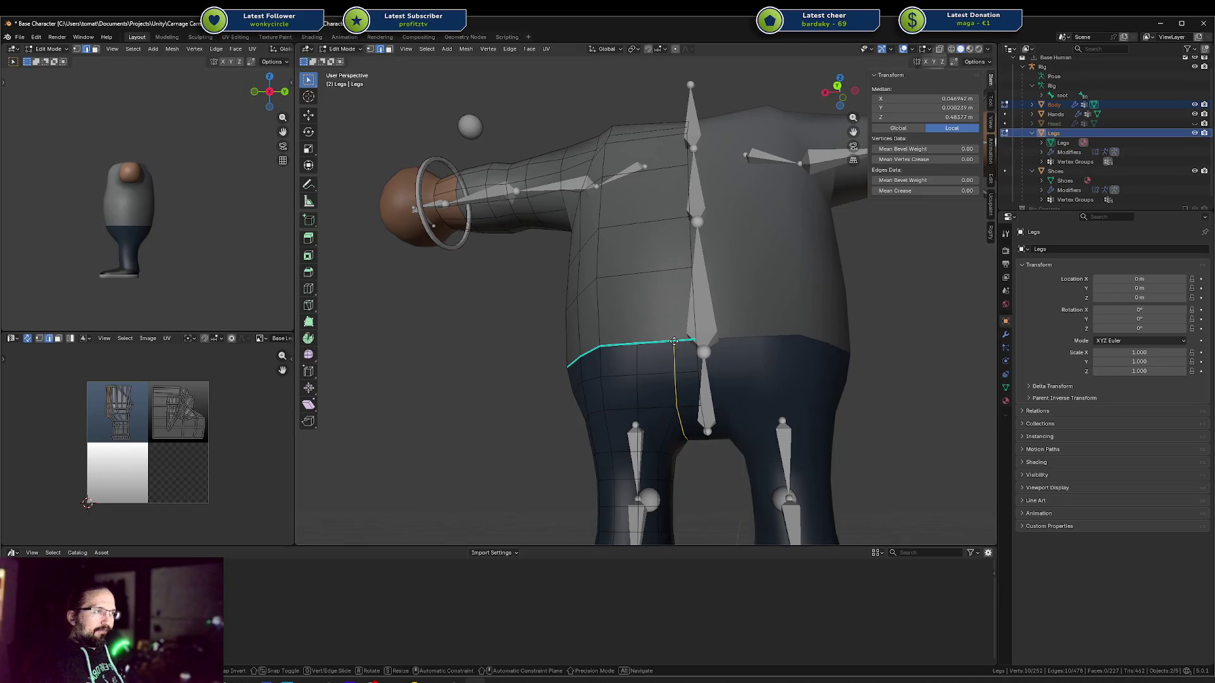
{"action": "key", "text": "x"}
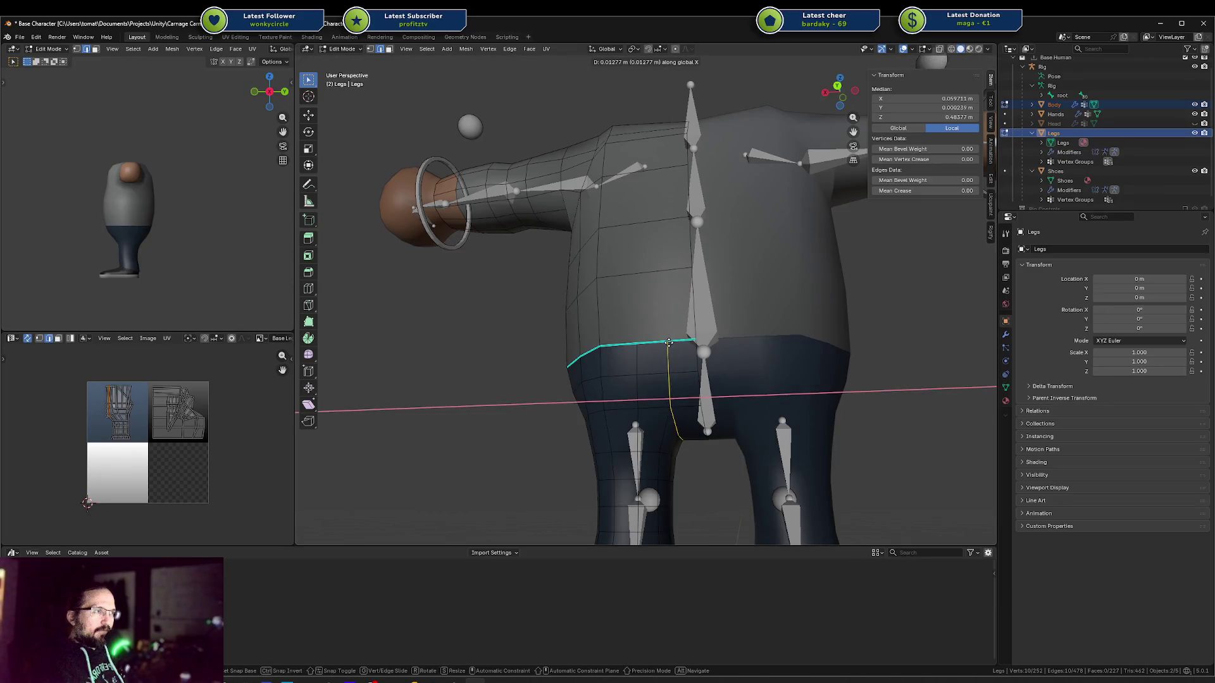
{"action": "key", "text": "x"}
{"action": "key", "text": "x"}
{"action": "left_click", "coordinate": [668, 342]}
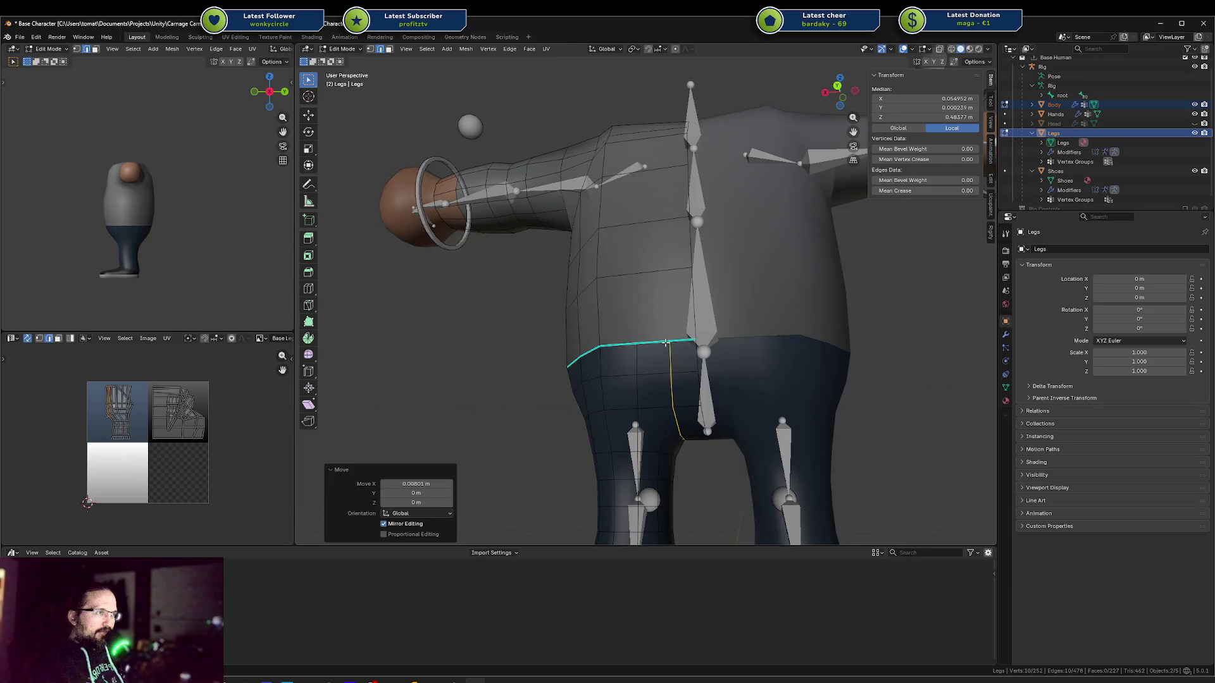
{"action": "mouse_move", "coordinate": [669, 342]}
{"action": "middle_mouse_down"}
{"action": "mouse_move", "coordinate": [689, 327]}
{"action": "mouse_move", "coordinate": [672, 362]}
{"action": "mouse_move", "coordinate": [709, 358]}
{"action": "mouse_move", "coordinate": [791, 317]}
{"action": "mouse_move", "coordinate": [823, 354]}
{"action": "mouse_move", "coordinate": [846, 352]}
{"action": "middle_mouse_up"}
Flatten the loop with S X 0, then nudge it slightly along X
{"action": "type", "text": "sx0"}
{"action": "key", "text": "Return"}
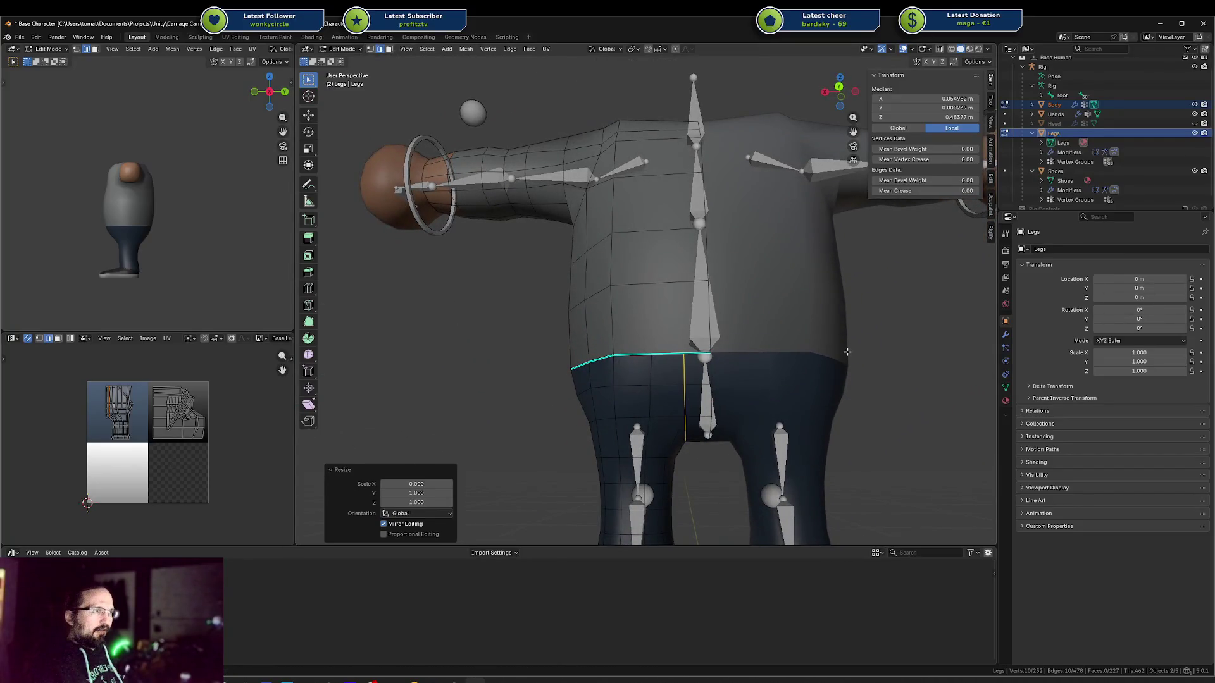
{"action": "key", "text": "g"}
{"action": "key", "text": "x"}
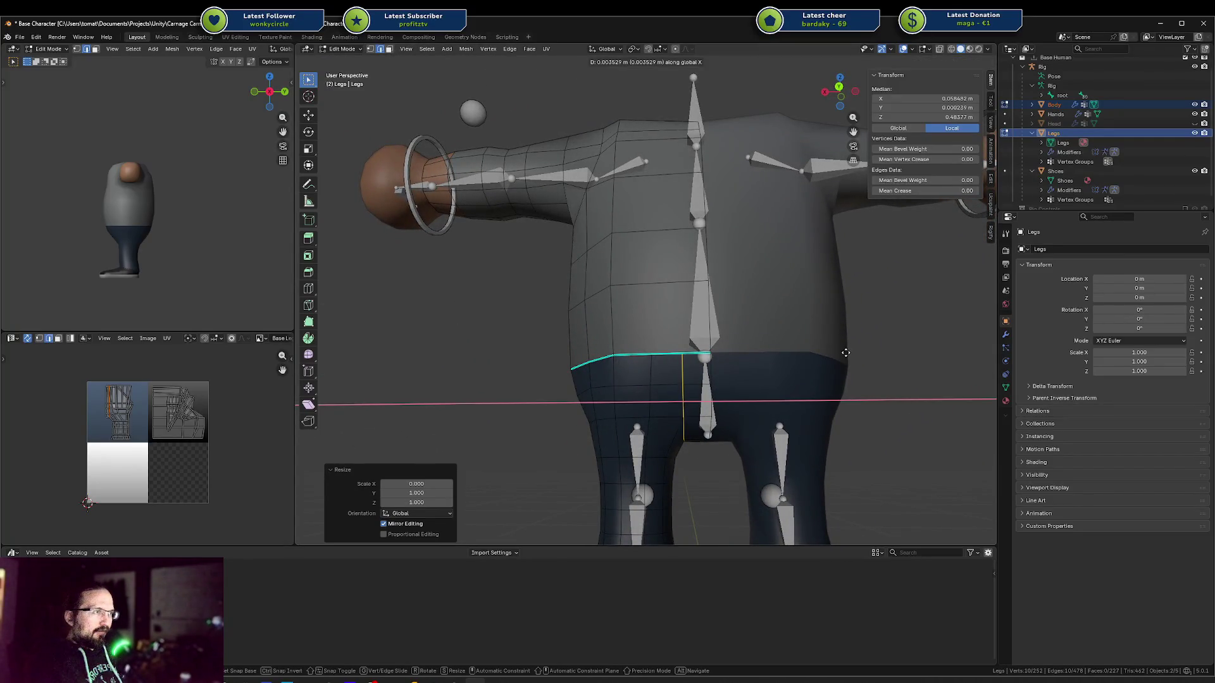
{"action": "left_click", "coordinate": [846, 352]}
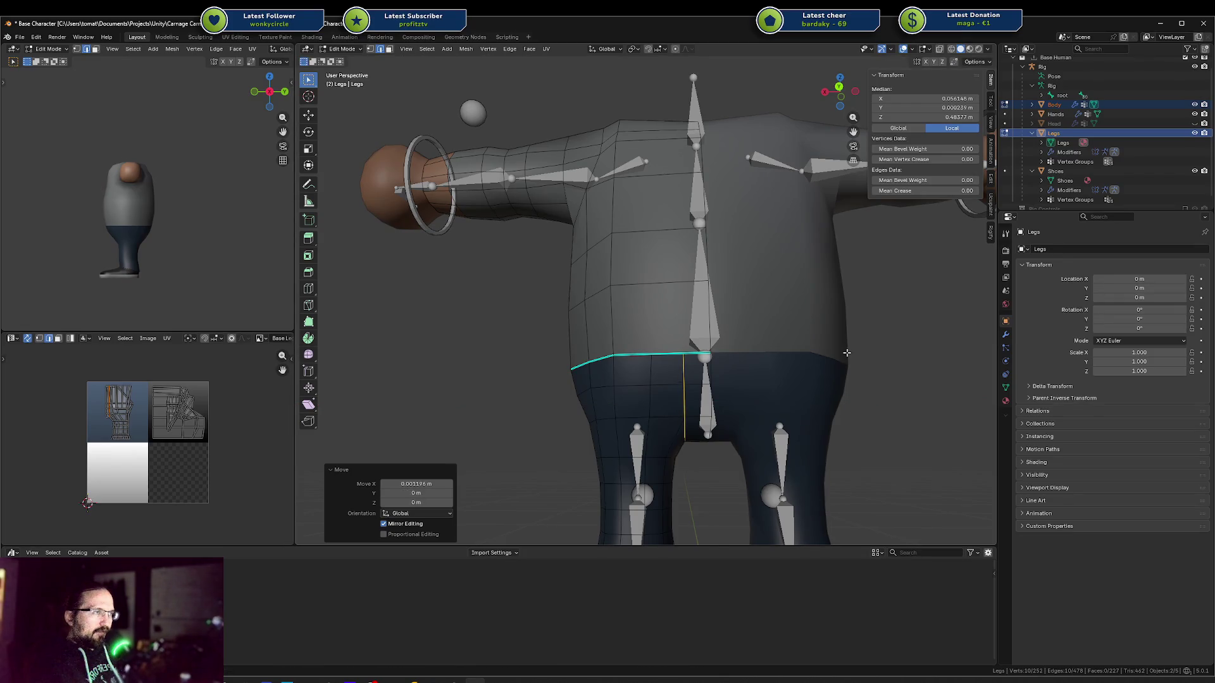
{"action": "key", "text": "alt+a"}
{"action": "middle_click_drag", "start_coordinate": [699, 357], "coordinate": [625, 350]}
Add two unslid loop cuts across the torso and select one new vertical loop
{"action": "key", "text": "ctrl+r"}
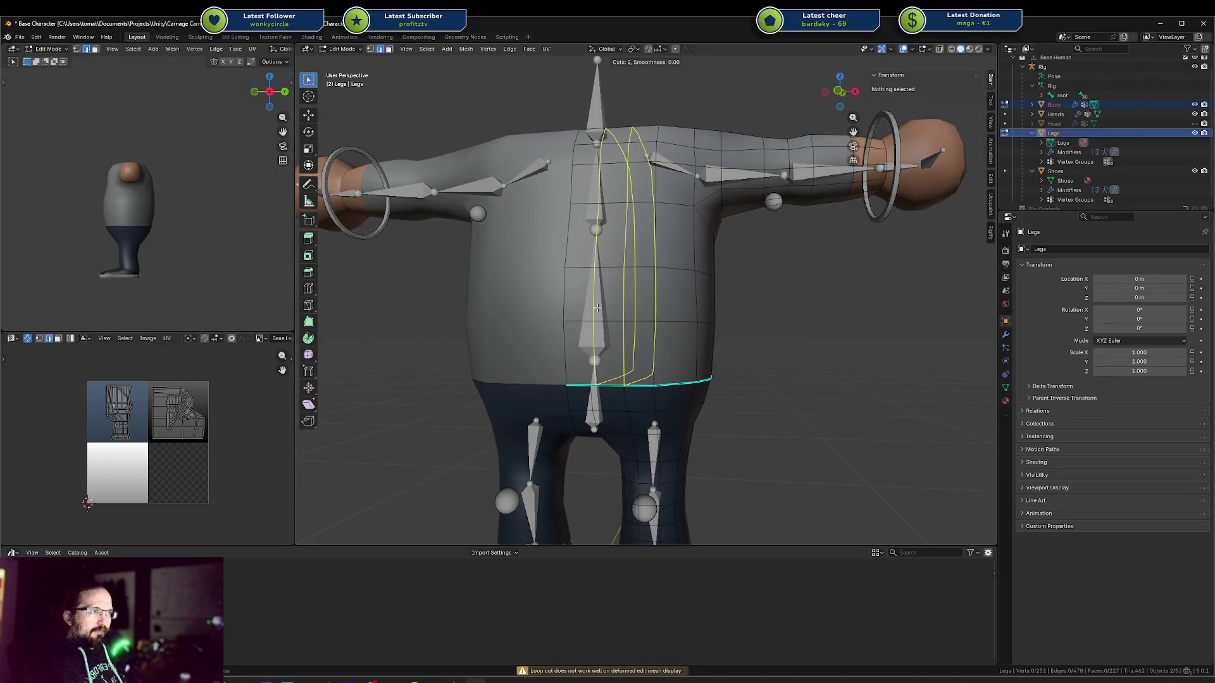
{"action": "left_click", "coordinate": [597, 308]}
{"action": "right_click", "coordinate": [597, 307]}
{"action": "mouse_move", "coordinate": [597, 308]}
{"action": "middle_mouse_down"}
{"action": "mouse_move", "coordinate": [639, 293]}
{"action": "mouse_move", "coordinate": [622, 304]}
{"action": "middle_mouse_up"}
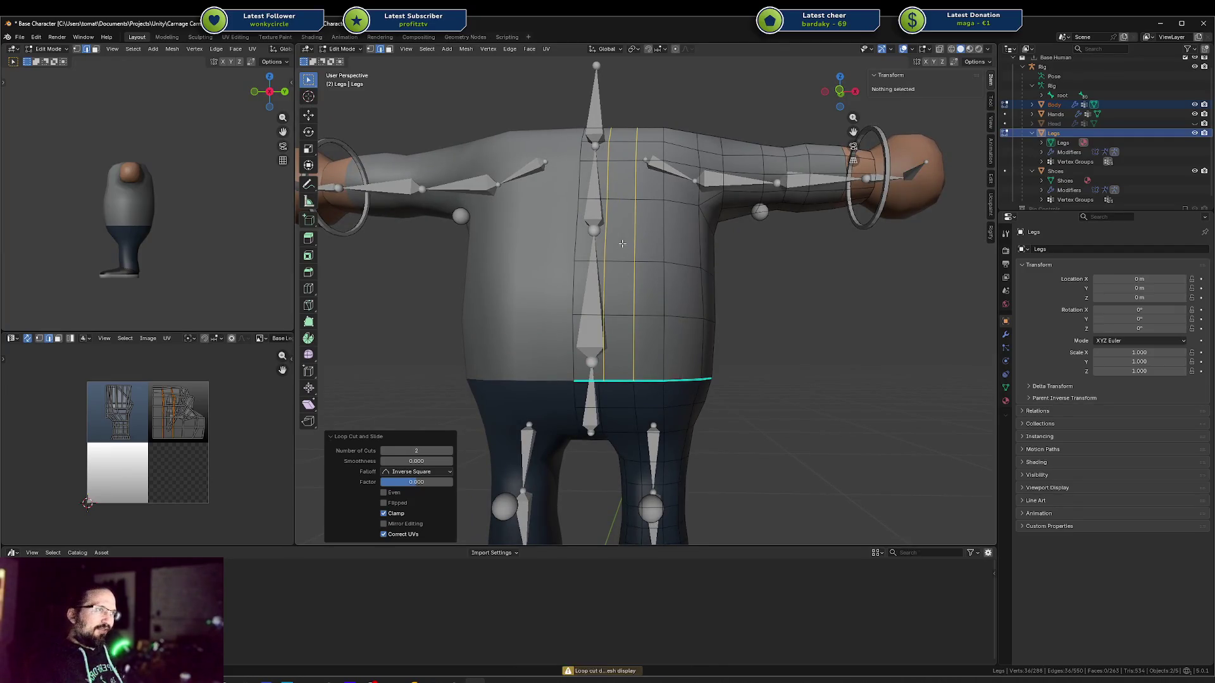
{"action": "key", "text": "a"}
{"action": "key", "text": "alt+a"}
{"action": "left_click", "coordinate": [605, 231], "text": "alt"}
Move the new loop and slide it along the torso surface
{"action": "key", "text": "g"}
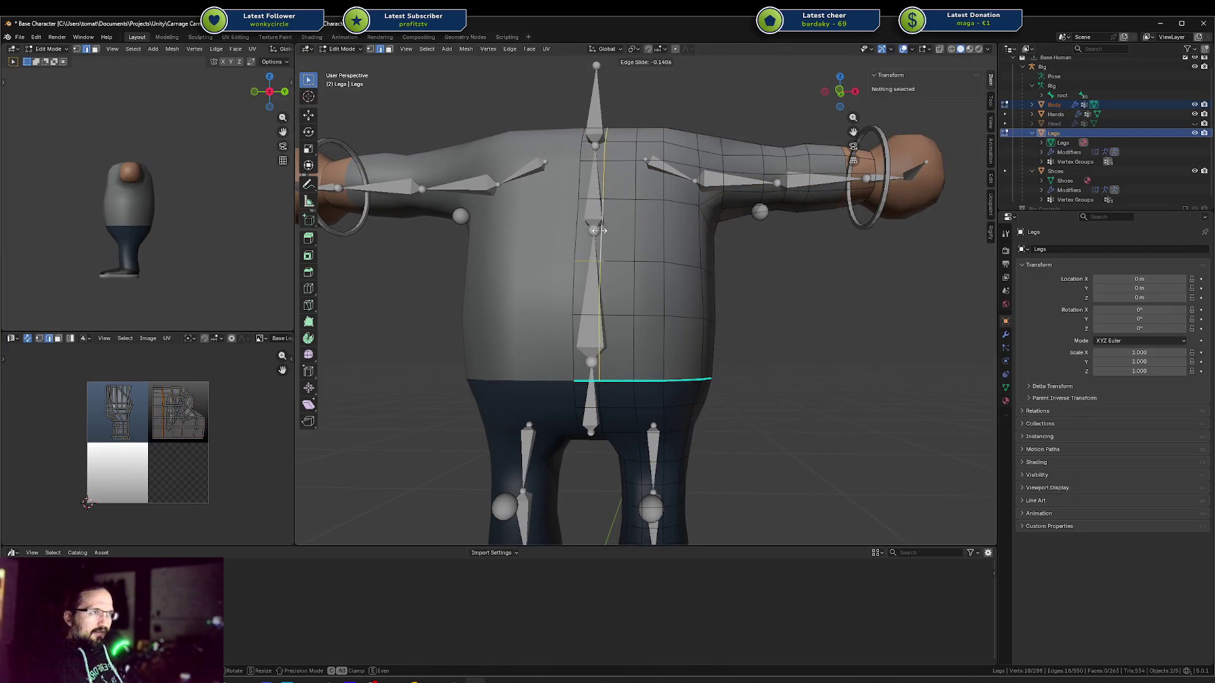
{"action": "left_click", "coordinate": [598, 382]}
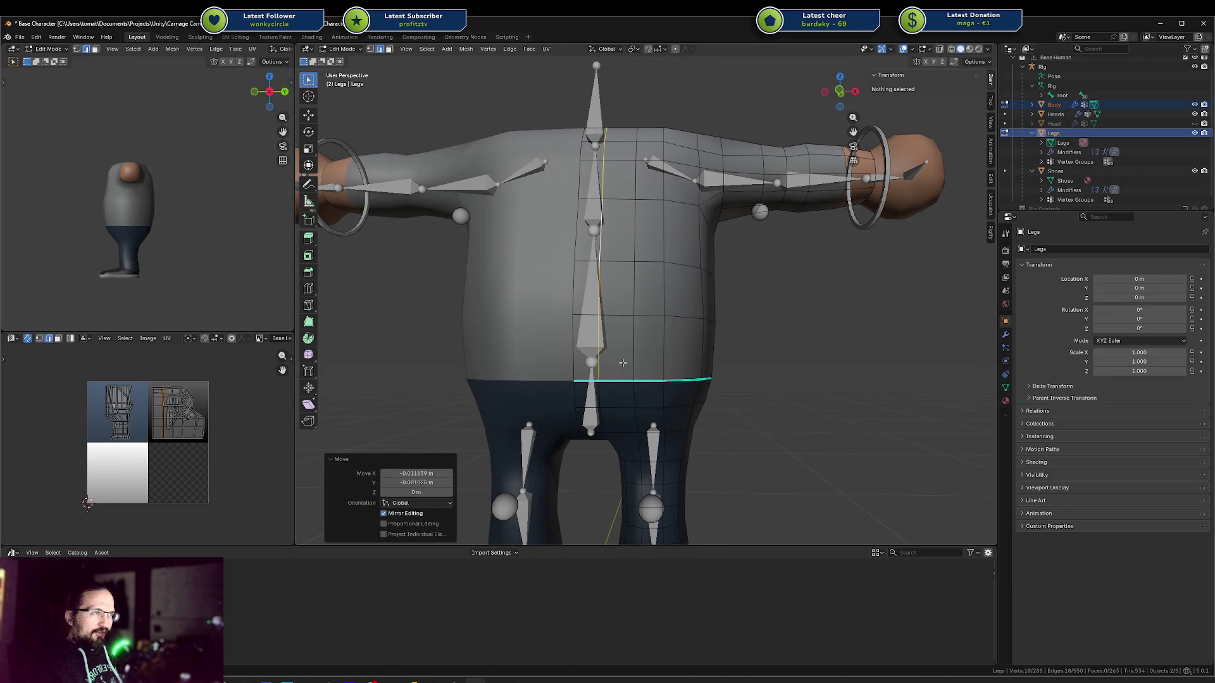
{"action": "scroll", "coordinate": [636, 349], "scroll_direction": "up", "scroll_amount": 3}
{"action": "middle_click_drag", "start_coordinate": [635, 349], "coordinate": [663, 412]}
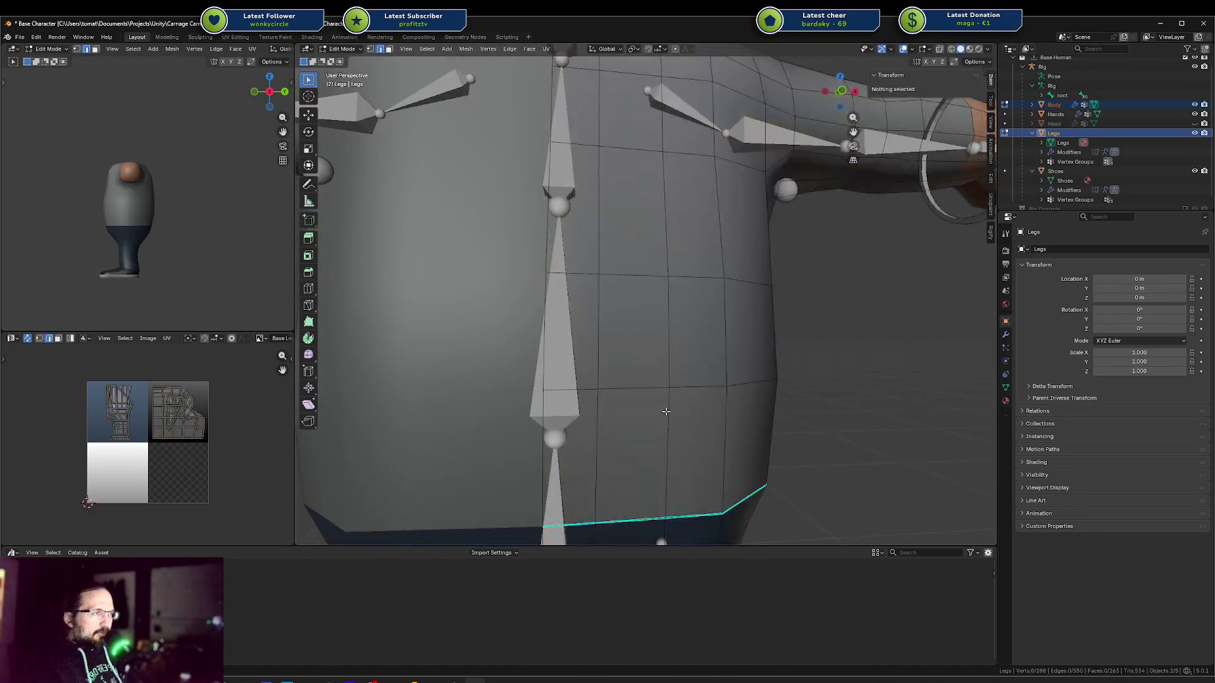
{"action": "scroll", "coordinate": [663, 413], "scroll_direction": "down", "scroll_amount": 5}
{"action": "key", "text": "g"}
{"action": "key", "text": "g"}
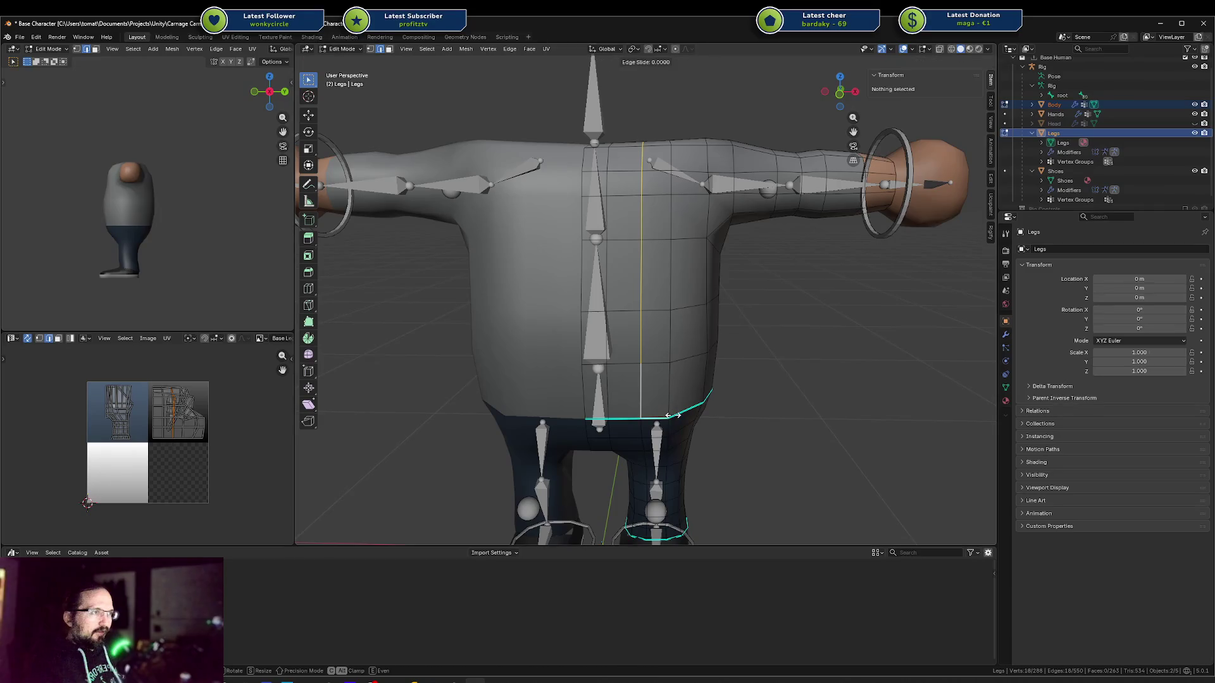
{"action": "left_click", "coordinate": [660, 415]}
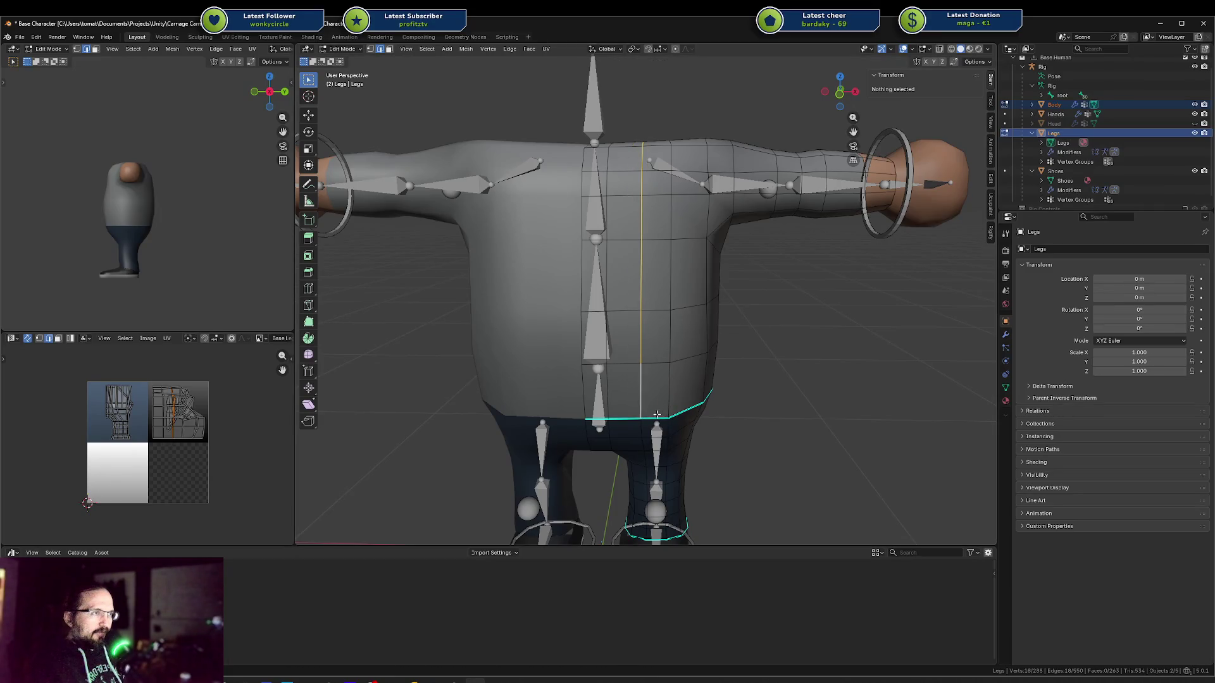
Undo a sideways move of the waist loop, then scale the loop along Y
{"action": "key", "text": "g"}
{"action": "key", "text": "x"}
{"action": "key", "text": "x"}
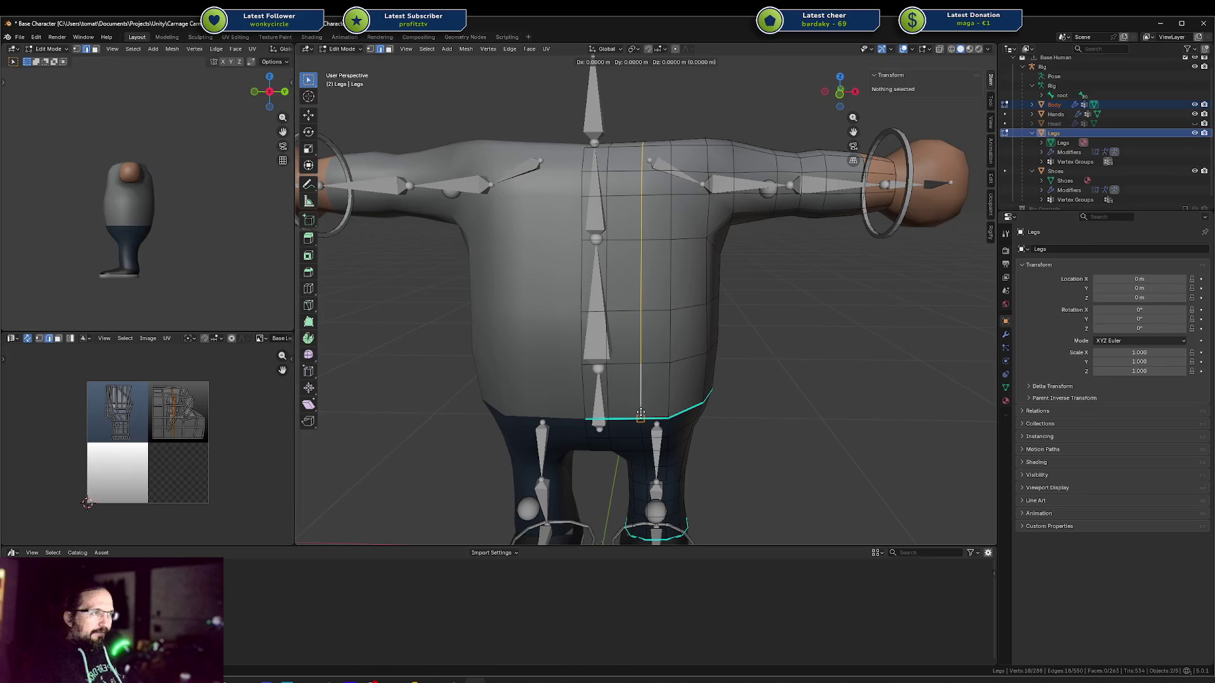
{"action": "left_click", "coordinate": [646, 415]}
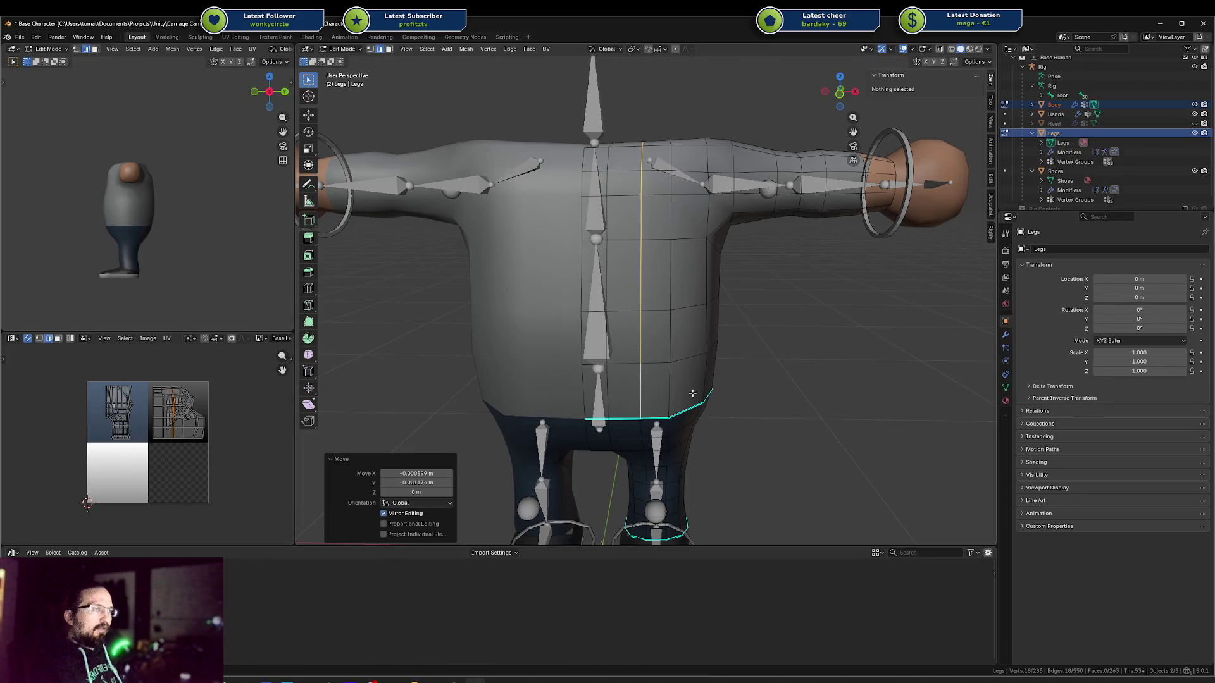
{"action": "key", "text": "ctrl+z"}
{"action": "mouse_move", "coordinate": [643, 380]}
{"action": "middle_mouse_down"}
{"action": "mouse_move", "coordinate": [822, 373]}
{"action": "mouse_move", "coordinate": [760, 370]}
{"action": "mouse_move", "coordinate": [771, 367]}
{"action": "middle_mouse_up"}
{"action": "key", "text": "s"}
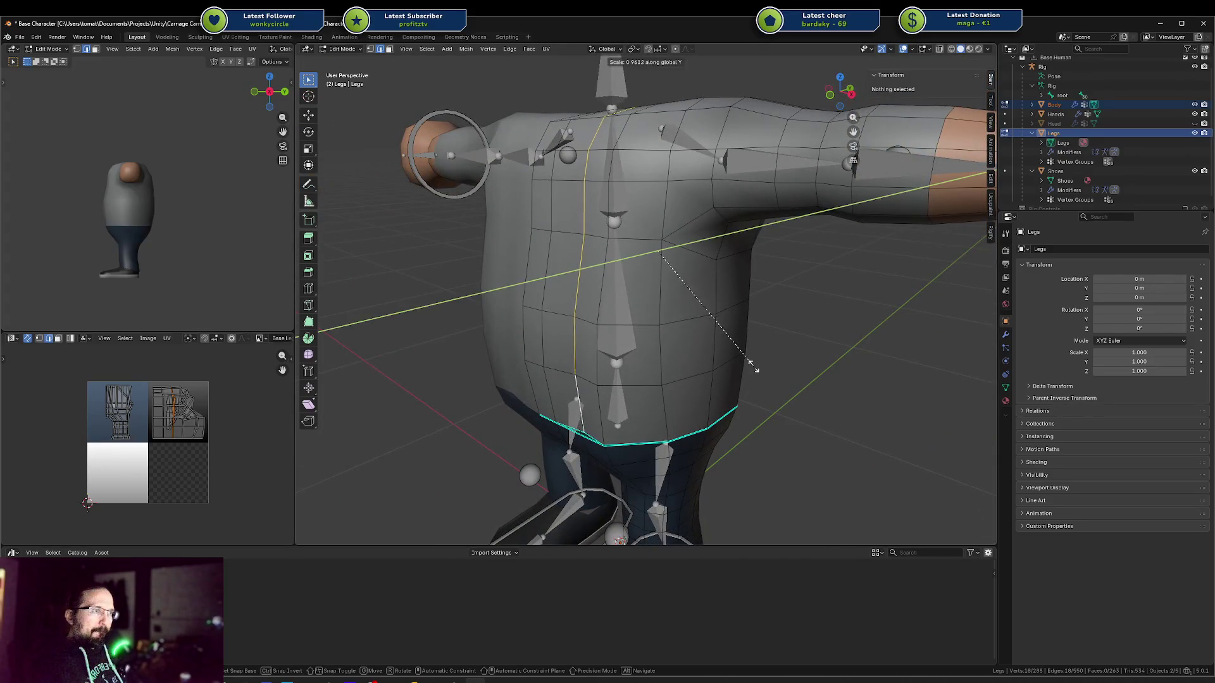
{"action": "left_click", "coordinate": [753, 366]}
Add a centred loop cut on the torso, then undo it
{"action": "left_click", "coordinate": [561, 396]}
{"action": "key", "text": "ctrl+r"}
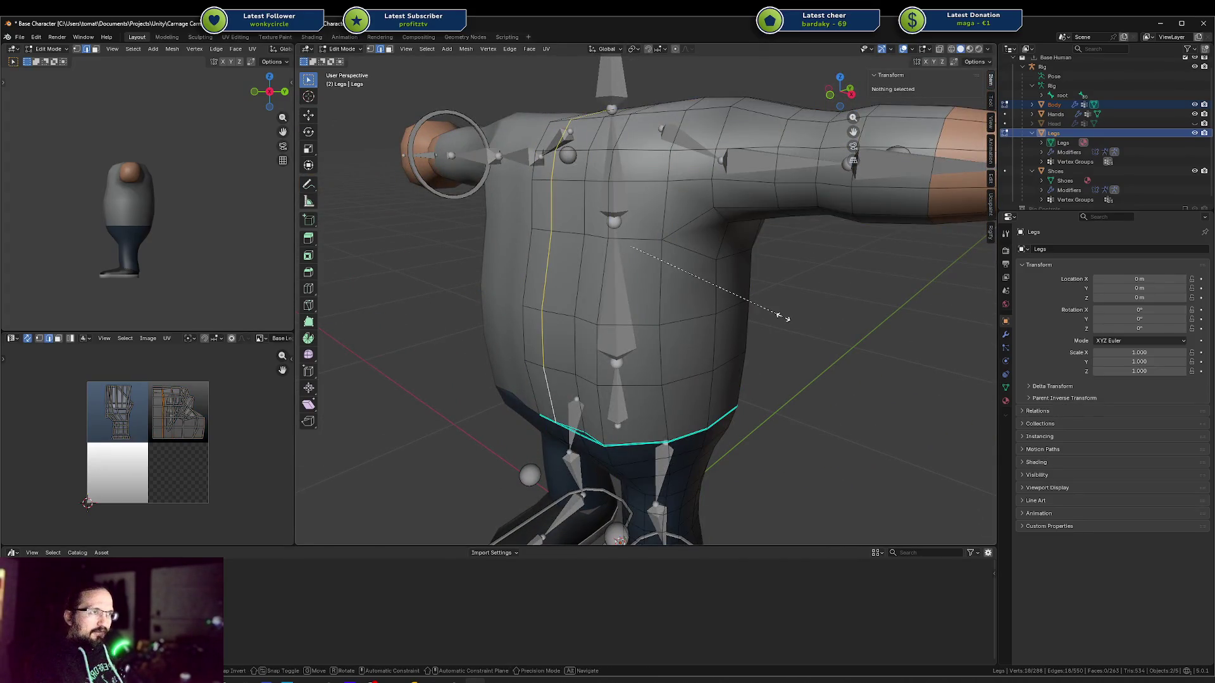
{"action": "left_click", "coordinate": [554, 395]}
{"action": "right_click", "coordinate": [554, 395]}
{"action": "key", "text": "ctrl+z"}
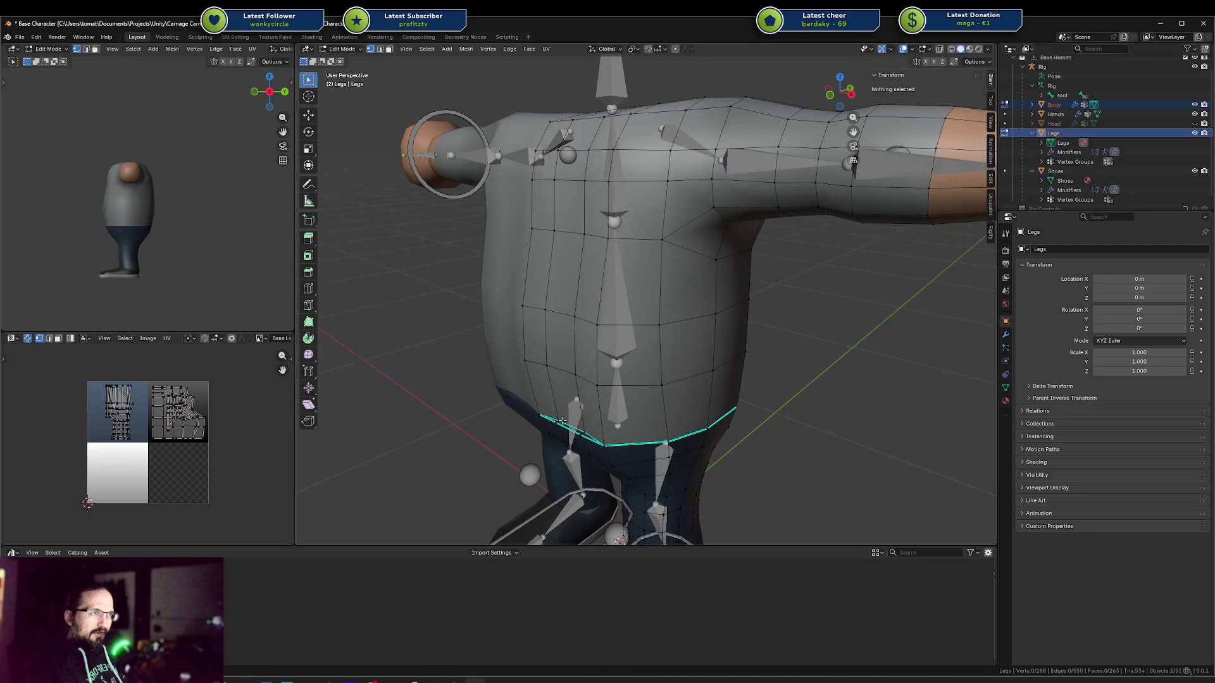
Move a shirt hem vertex along the Y axis
{"action": "left_click", "coordinate": [562, 420]}
{"action": "key", "text": "g"}
{"action": "key", "text": "y"}
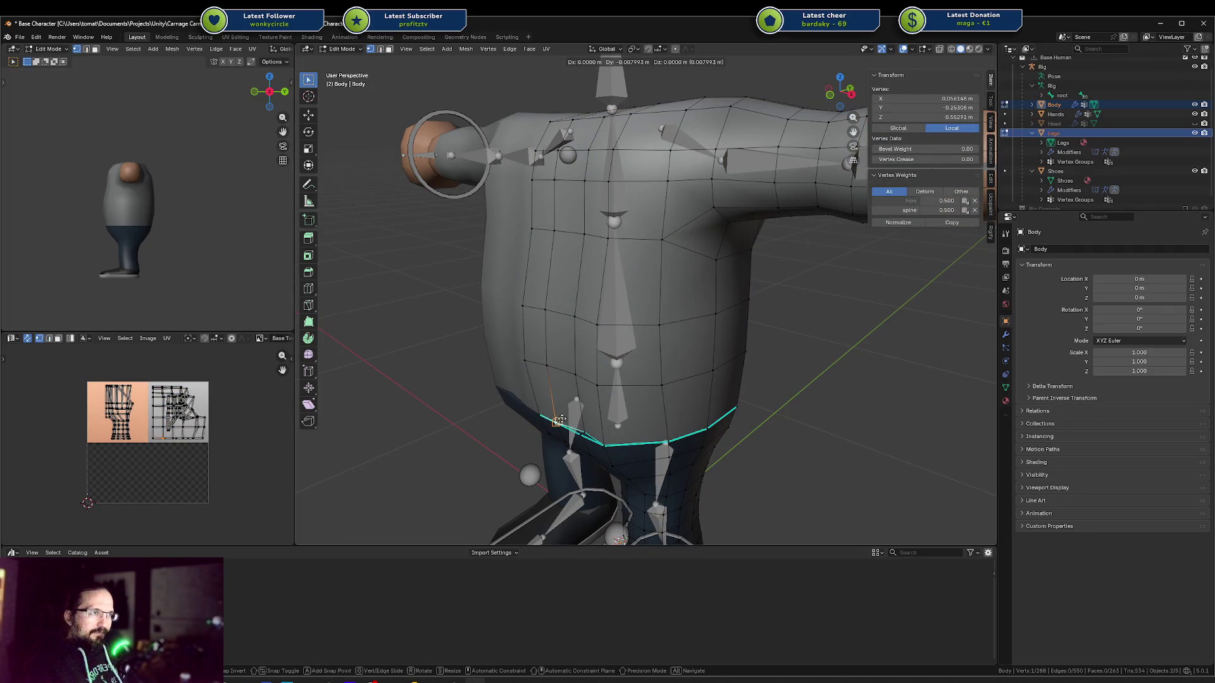
{"action": "left_click", "coordinate": [582, 429]}
{"action": "key", "text": "a"}
Reposition another hem vertex freely and along Y, checking the fit from the side
{"action": "left_click", "coordinate": [585, 431]}
{"action": "key", "text": "g"}
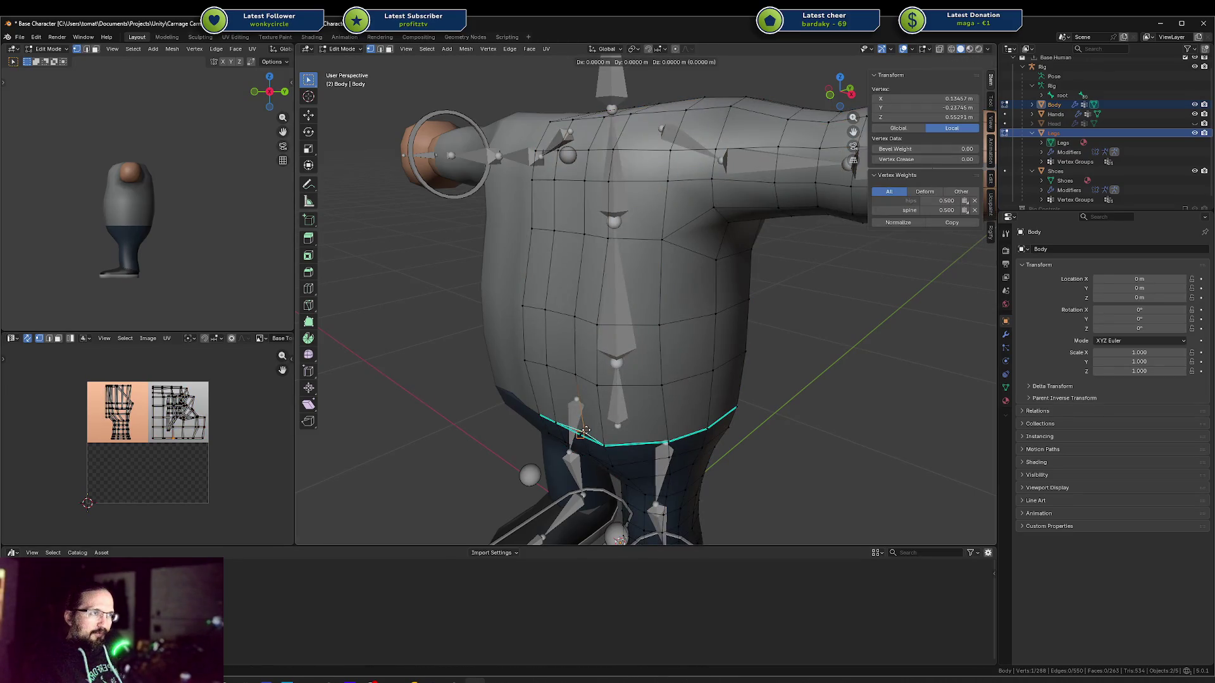
{"action": "left_click", "coordinate": [583, 432]}
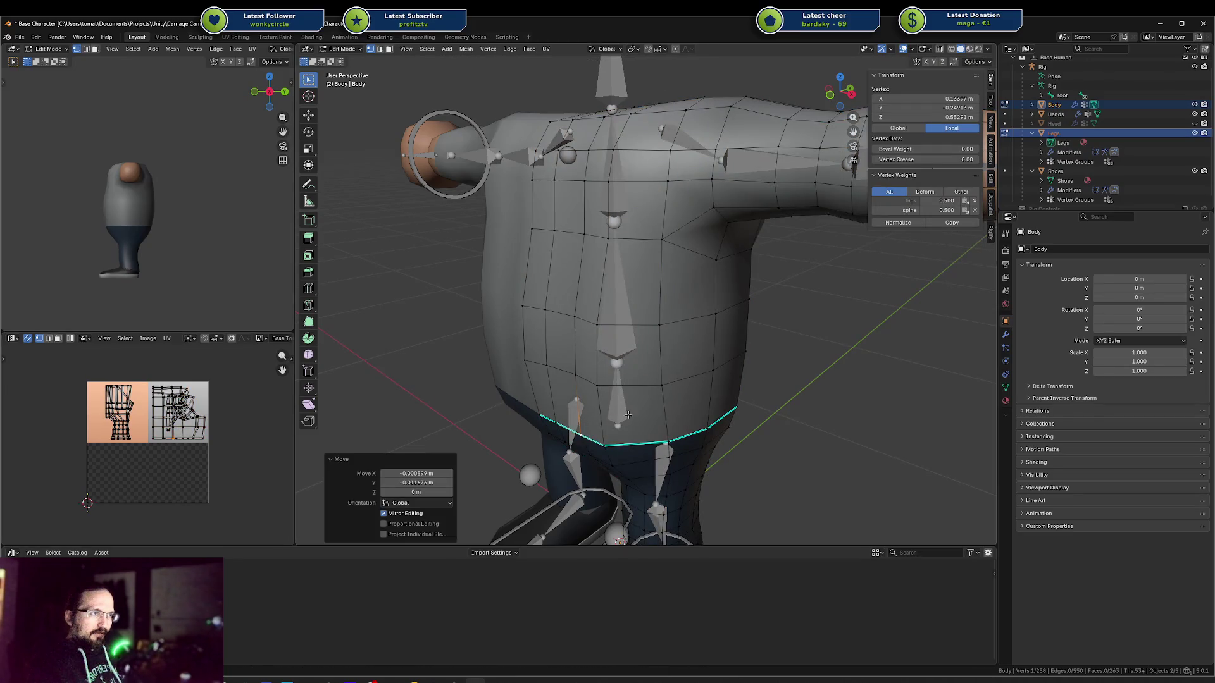
{"action": "middle_click_drag", "start_coordinate": [582, 433], "coordinate": [712, 457]}
{"action": "key", "text": "g"}
{"action": "key", "text": "y"}
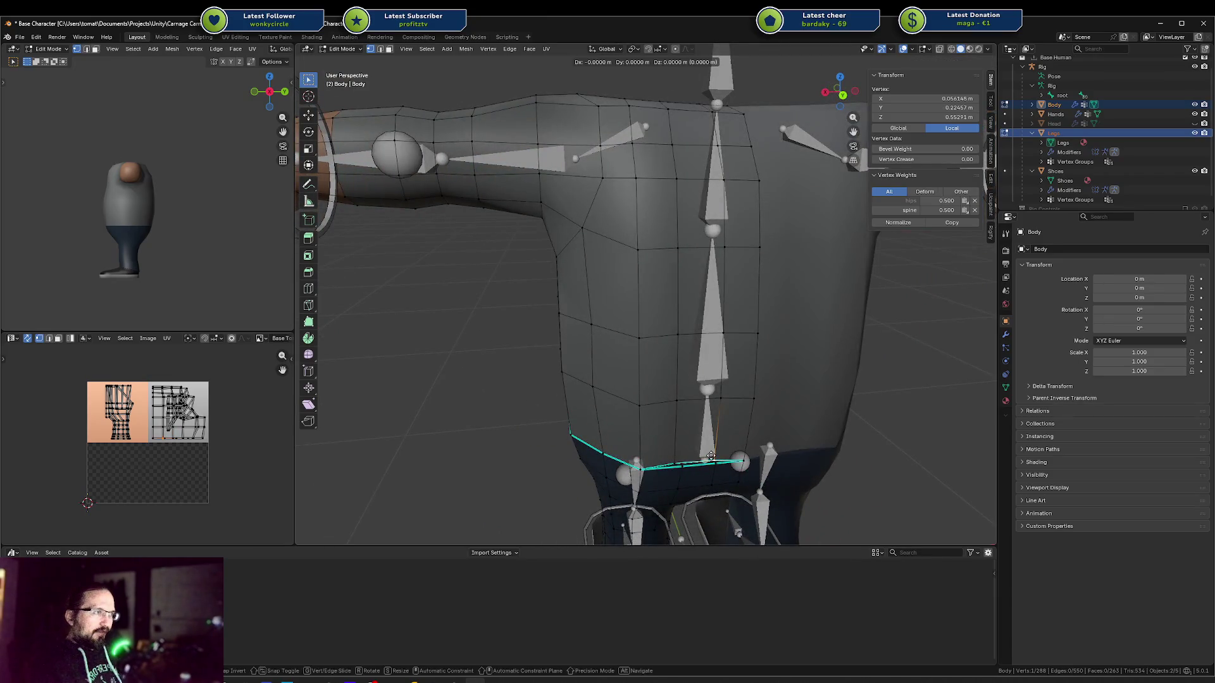
{"action": "left_click", "coordinate": [680, 461]}
{"action": "key", "text": "g"}
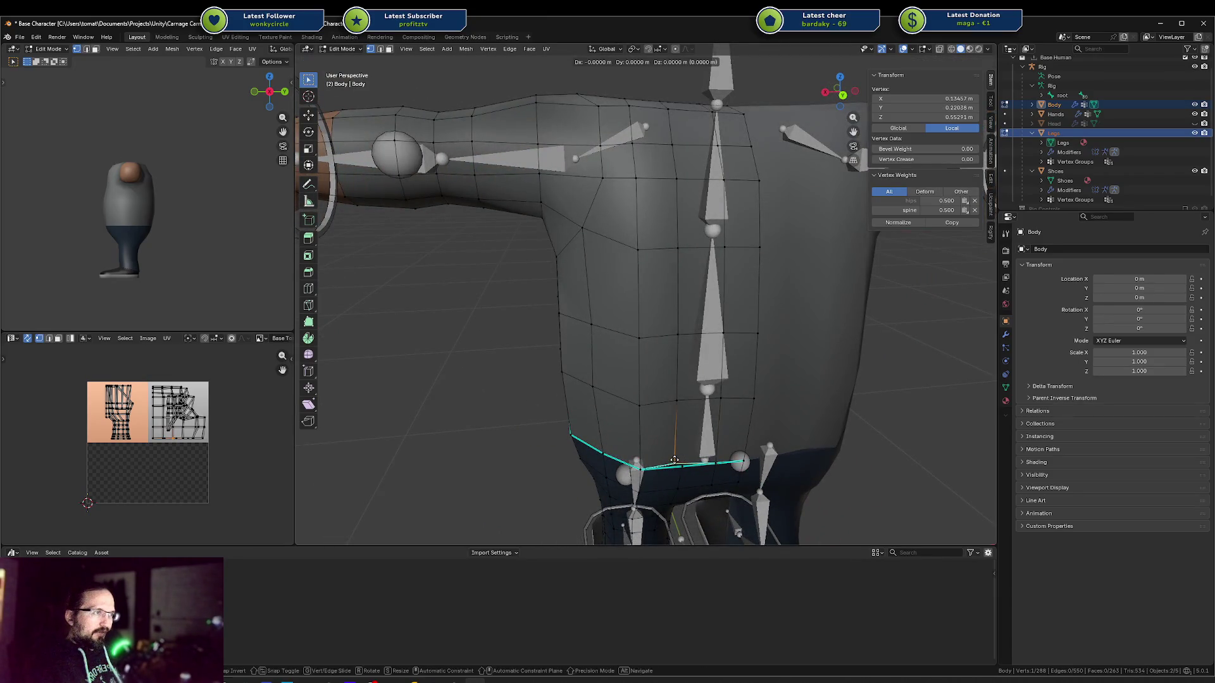
{"action": "left_click", "coordinate": [682, 447]}
Select two more shirt vertices while orbiting toward a side view
{"action": "mouse_move", "coordinate": [683, 404]}
{"action": "middle_mouse_down"}
{"action": "mouse_move", "coordinate": [769, 348]}
{"action": "mouse_move", "coordinate": [748, 363]}
{"action": "middle_mouse_up"}
{"action": "left_click", "coordinate": [770, 348]}
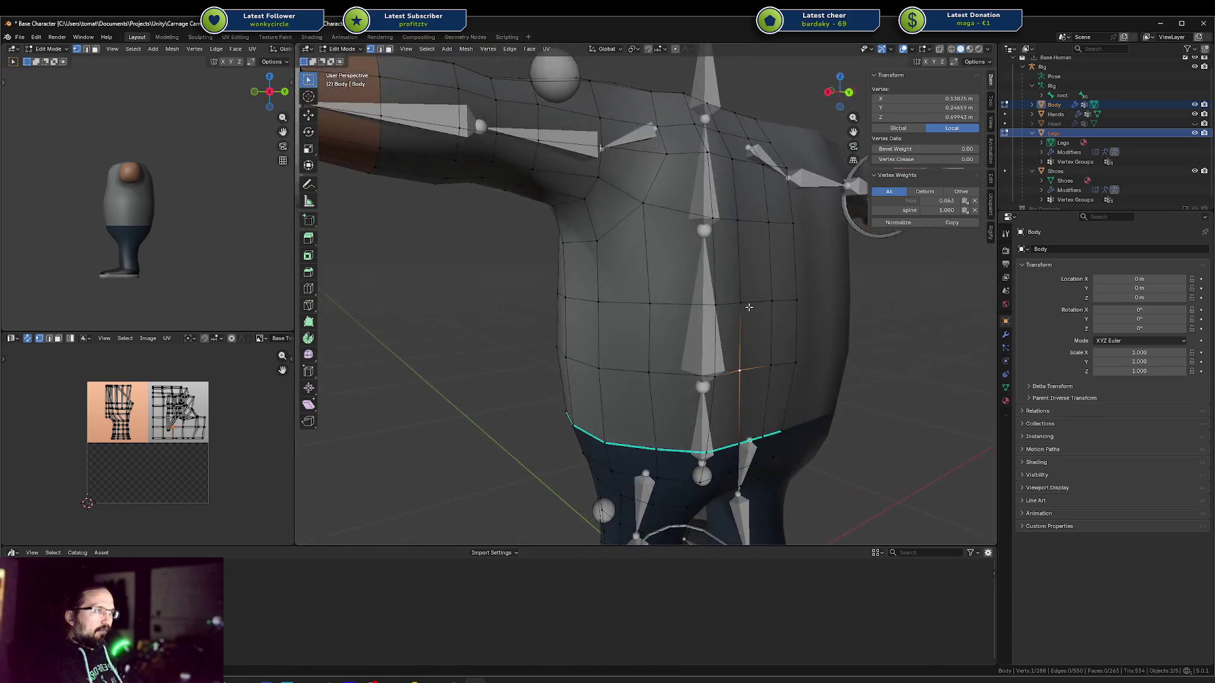
{"action": "left_click", "coordinate": [750, 308], "text": "shift"}
{"action": "middle_click_drag", "start_coordinate": [750, 308], "coordinate": [775, 299]}
In right-side wireframe view, flatten the torso's side vertex column to zero on Y
{"action": "key", "text": "KP_1"}
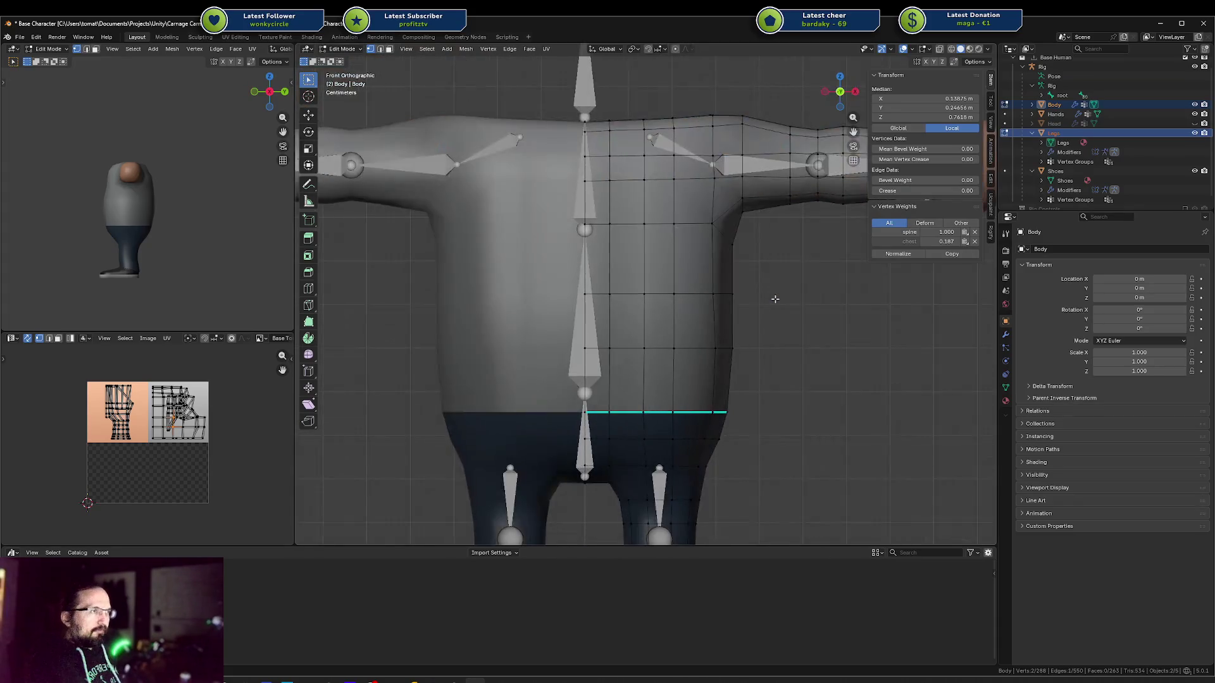
{"action": "key", "text": "KP_3"}
{"action": "key", "text": "shift+z"}
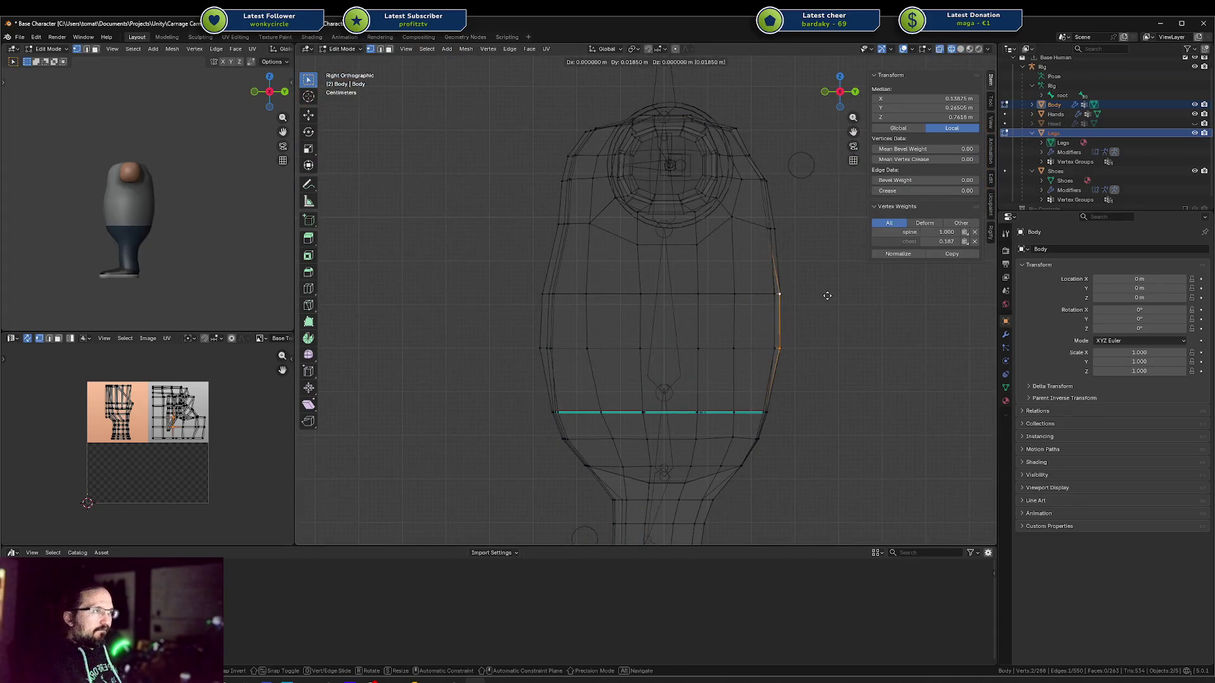
{"action": "key", "text": "alt+a"}
{"action": "left_click_drag", "start_coordinate": [753, 278], "coordinate": [799, 354]}
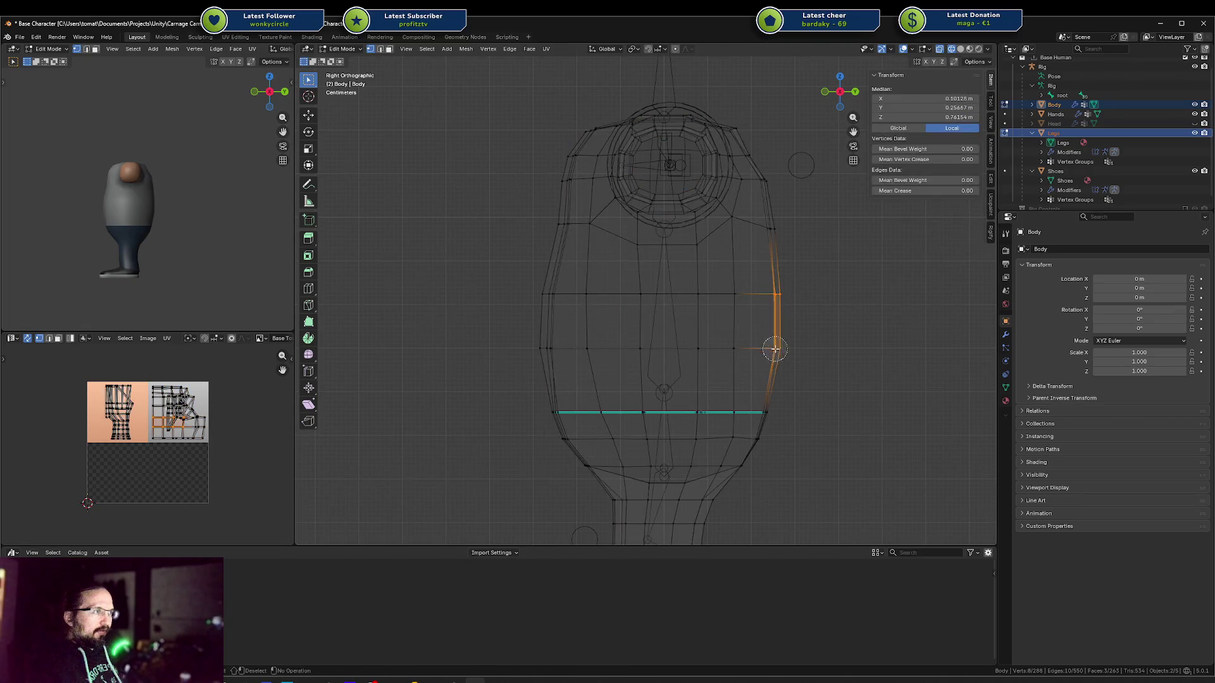
{"action": "key", "text": "s"}
{"action": "key", "text": "y"}
{"action": "key", "text": "0"}
{"action": "key", "text": "Return"}
{"action": "left_click", "coordinate": [906, 281]}
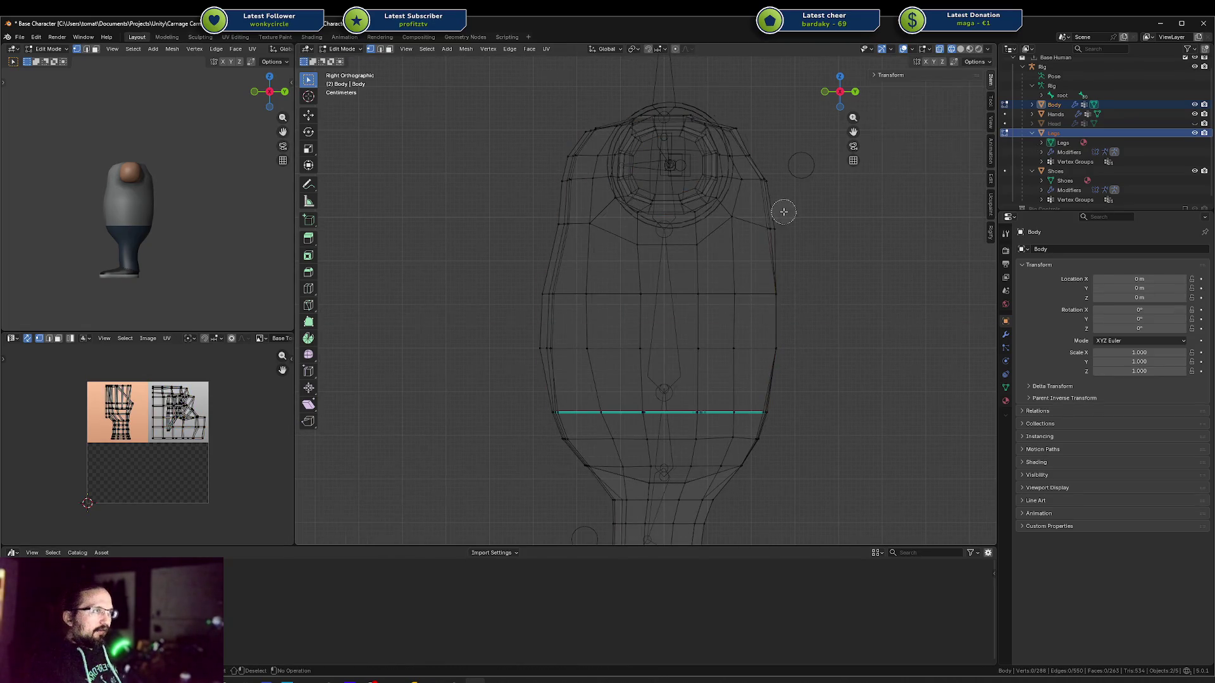
Back in solid perspective view, add a vertical edge loop around the torso
{"action": "left_click_drag", "start_coordinate": [784, 174], "coordinate": [759, 240]}
{"action": "key", "text": "ctrl+z"}
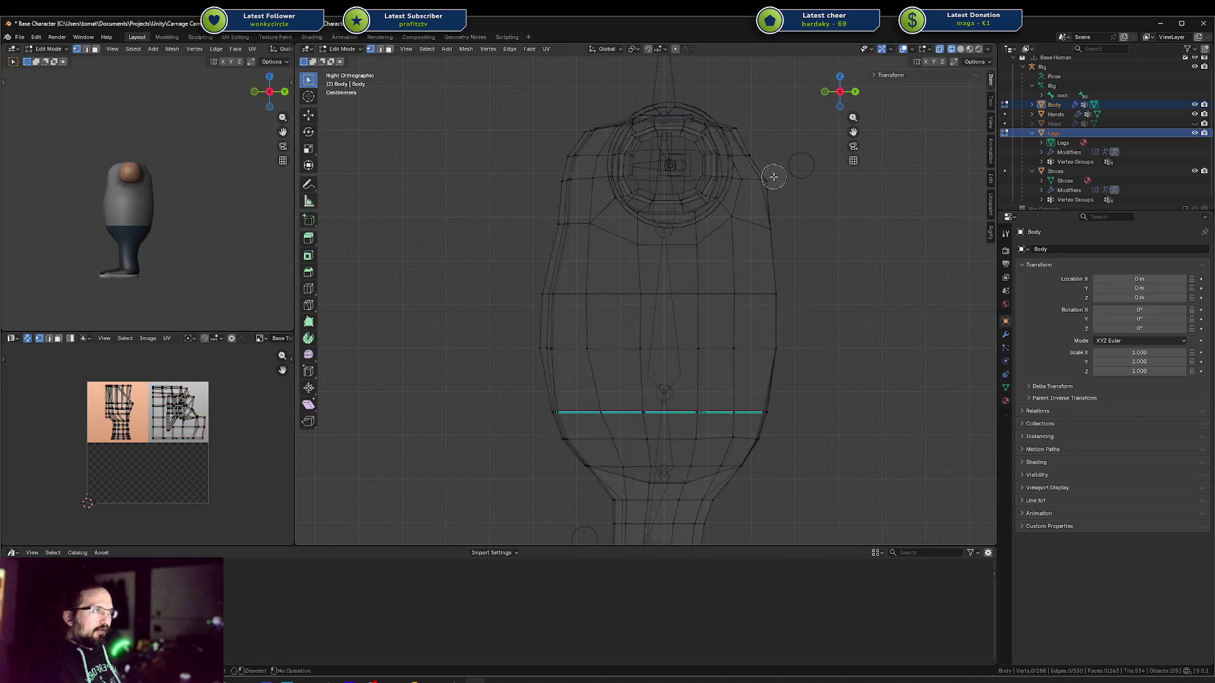
{"action": "key", "text": "ctrl+shift+z"}
{"action": "key", "text": "ctrl+z"}
{"action": "mouse_move", "coordinate": [762, 150]}
{"action": "middle_mouse_down"}
{"action": "mouse_move", "coordinate": [720, 192]}
{"action": "mouse_move", "coordinate": [733, 188]}
{"action": "mouse_move", "coordinate": [730, 281]}
{"action": "middle_mouse_up"}
{"action": "key", "text": "shift+z"}
{"action": "scroll", "coordinate": [719, 192], "scroll_direction": "down", "scroll_amount": 5}
{"action": "scroll", "coordinate": [733, 188], "scroll_direction": "up", "scroll_amount": 4}
{"action": "scroll", "coordinate": [733, 188], "scroll_direction": "up", "scroll_amount": 3}
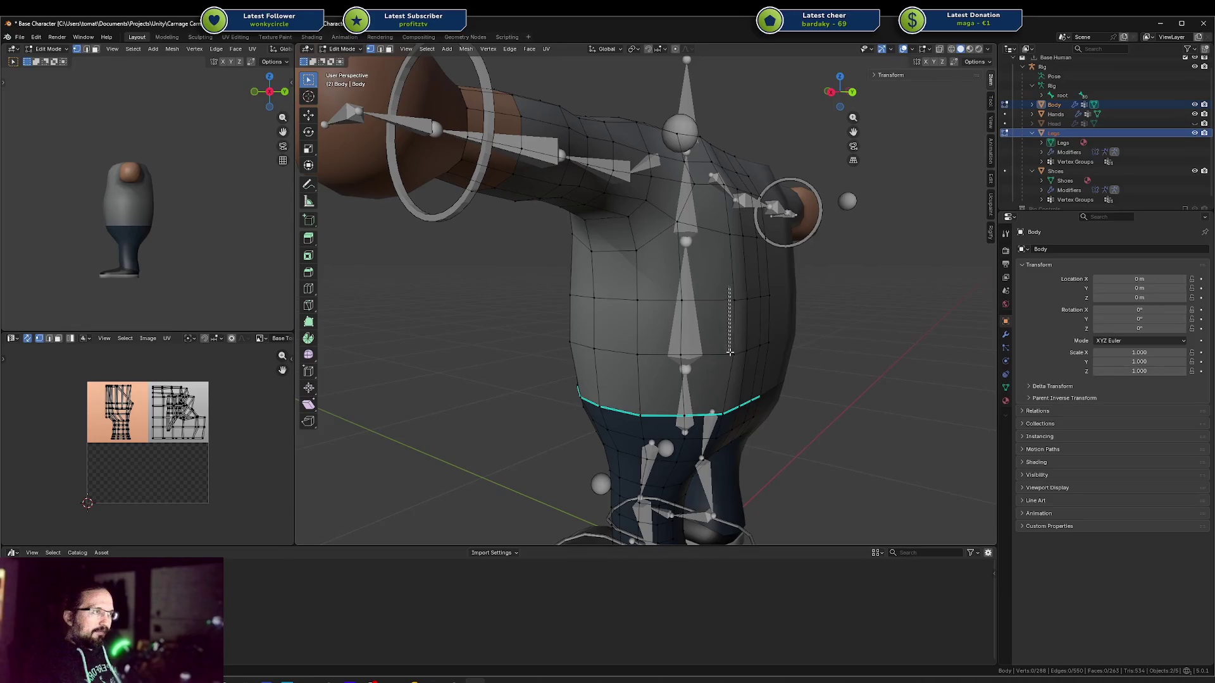
{"action": "key", "text": "ctrl+r"}
{"action": "left_click", "coordinate": [737, 310]}
{"action": "left_click", "coordinate": [766, 309]}
Slide the shoulder vertices down along their edges to reshape the shoulder
{"action": "mouse_move", "coordinate": [766, 310]}
{"action": "middle_mouse_down"}
{"action": "mouse_move", "coordinate": [704, 225]}
{"action": "mouse_move", "coordinate": [743, 206]}
{"action": "mouse_move", "coordinate": [748, 158]}
{"action": "middle_mouse_up"}
{"action": "left_click", "coordinate": [703, 224]}
{"action": "key", "text": "g"}
{"action": "key", "text": "g"}
{"action": "left_click", "coordinate": [701, 197]}
{"action": "left_click", "coordinate": [701, 197]}
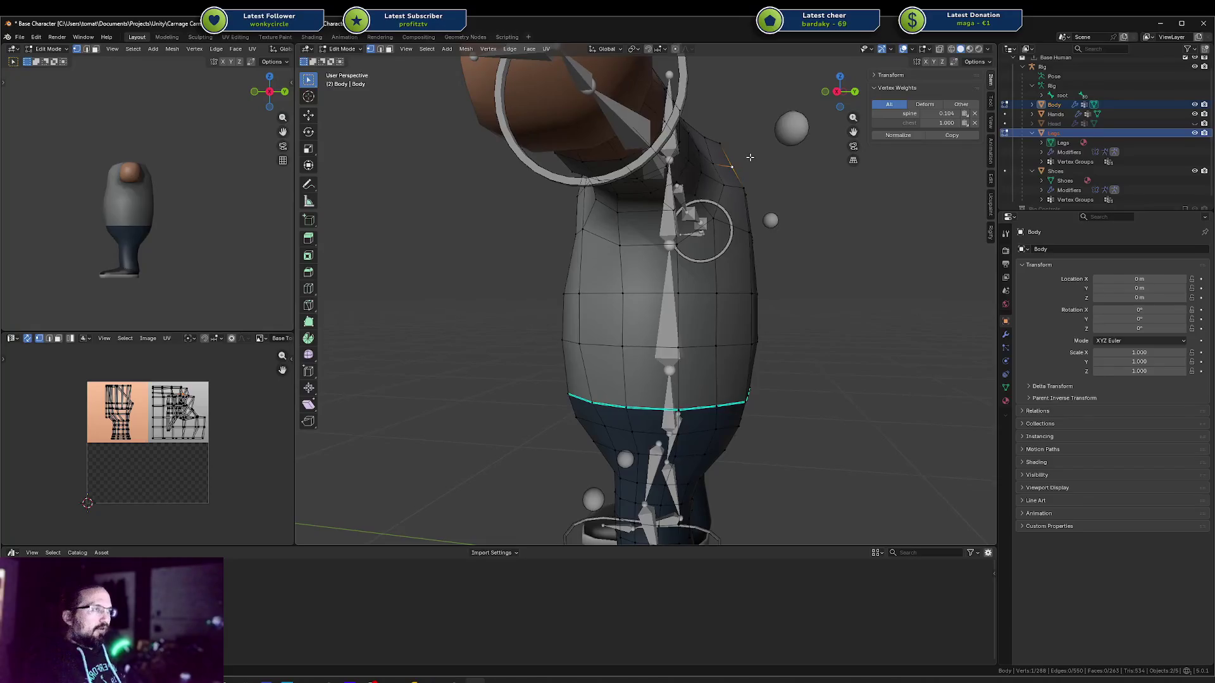
{"action": "key", "text": "KP_3"}
{"action": "left_click", "coordinate": [740, 202]}
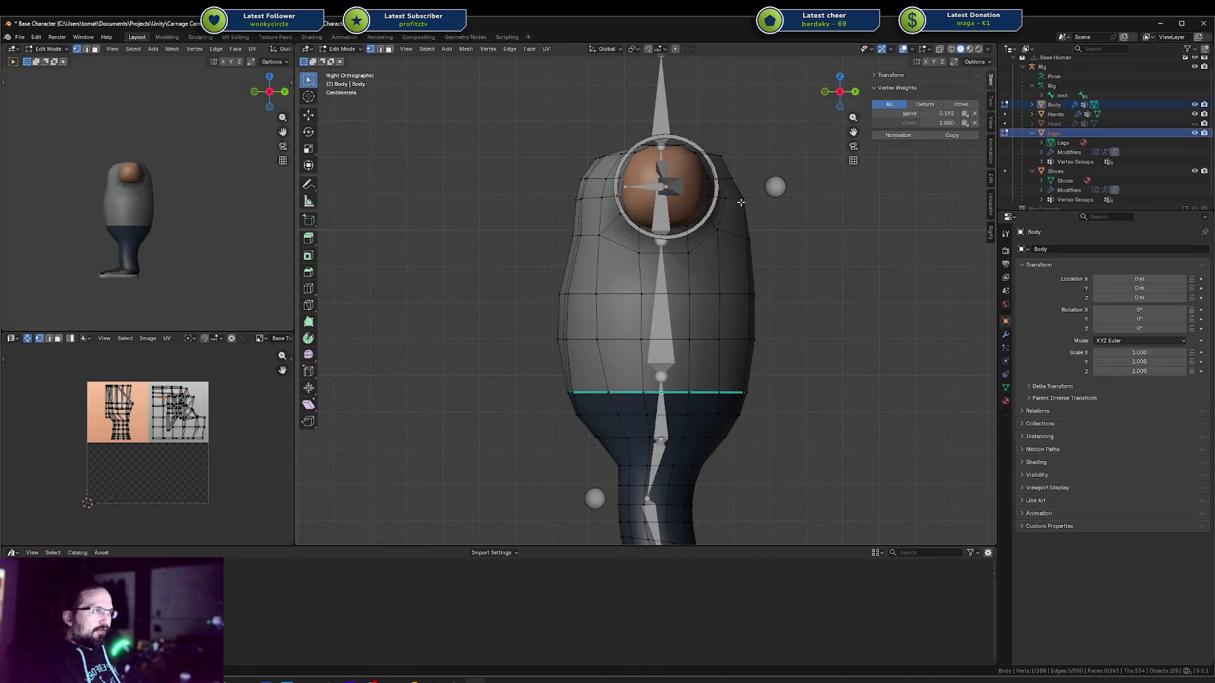
{"action": "key", "text": "shift+v"}
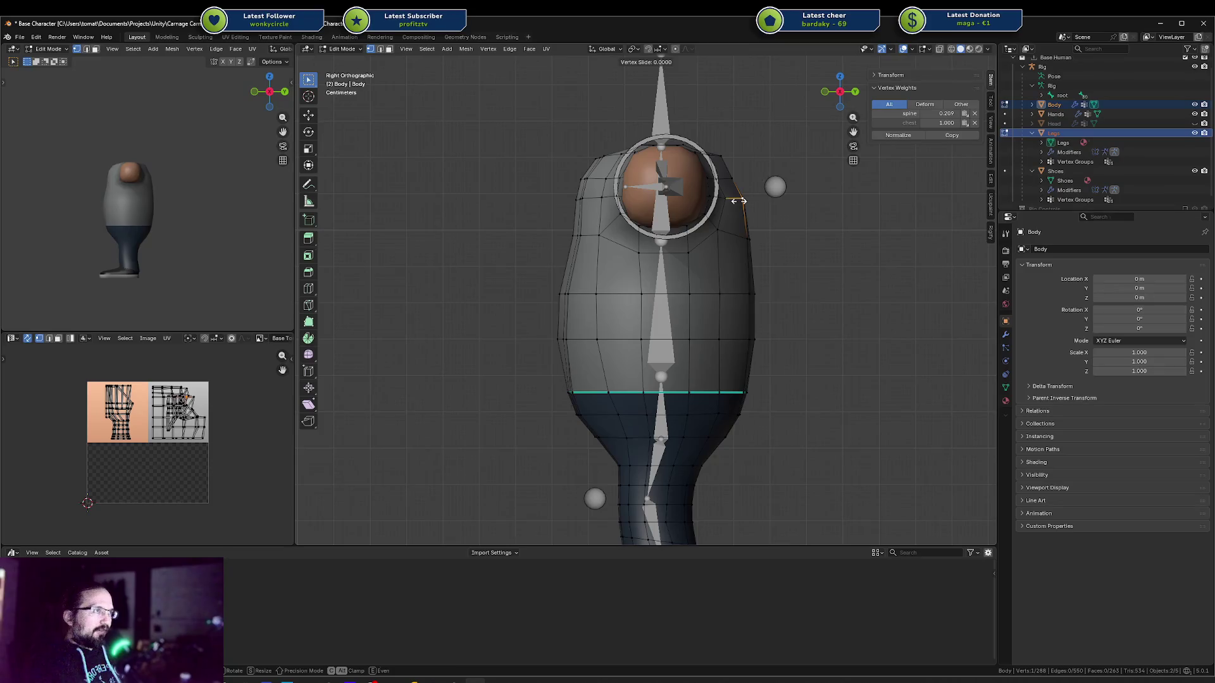
{"action": "left_click", "coordinate": [736, 230]}
{"action": "key", "text": "shift+v"}
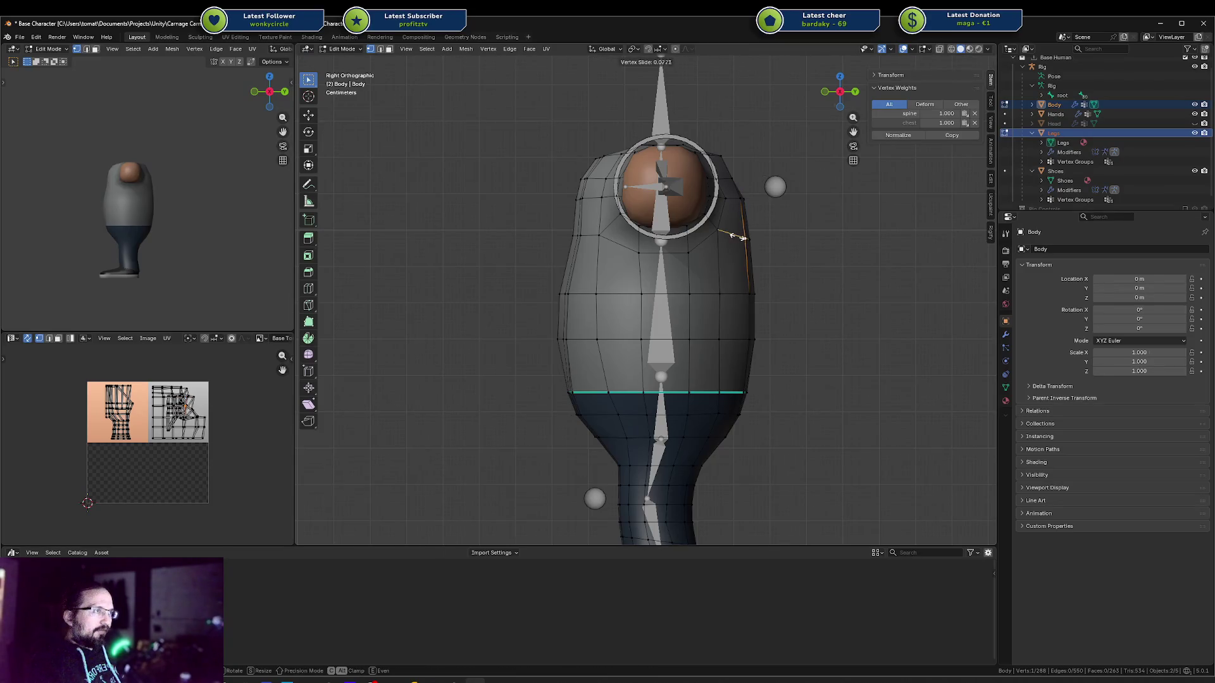
{"action": "left_click", "coordinate": [734, 236]}
Slide two lower side vertices along their edges and save the file
{"action": "left_click", "coordinate": [740, 291]}
{"action": "key", "text": "shift+v"}
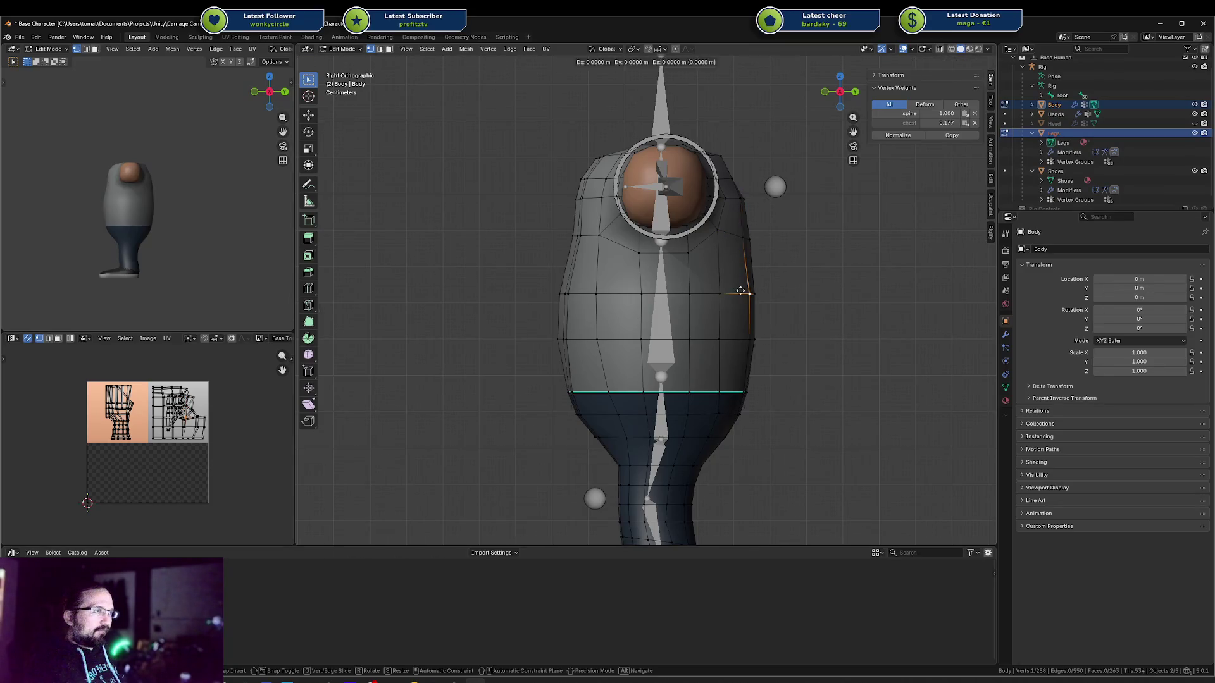
{"action": "left_click", "coordinate": [739, 291]}
{"action": "left_click", "coordinate": [740, 333]}
{"action": "key", "text": "shift+v"}
{"action": "left_click", "coordinate": [741, 334]}
{"action": "key", "text": "ctrl+s"}
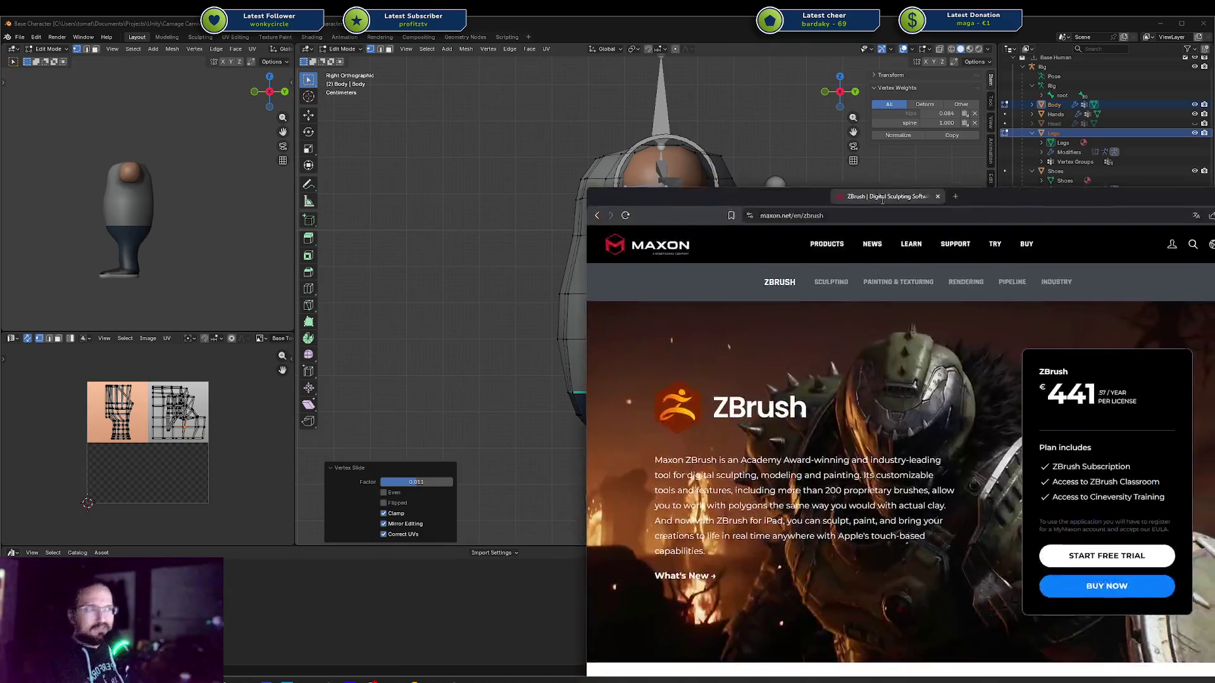
Position the Maxon ZBrush browser window over Blender's right side and enlarge it
{"action": "mouse_move", "coordinate": [880, 165]}
{"action": "left_mouse_down"}
{"action": "mouse_move", "coordinate": [824, 132]}
{"action": "mouse_move", "coordinate": [833, 91]}
{"action": "mouse_move", "coordinate": [819, 64]}
{"action": "left_mouse_up"}
{"action": "left_click_drag", "start_coordinate": [524, 56], "coordinate": [363, 20]}
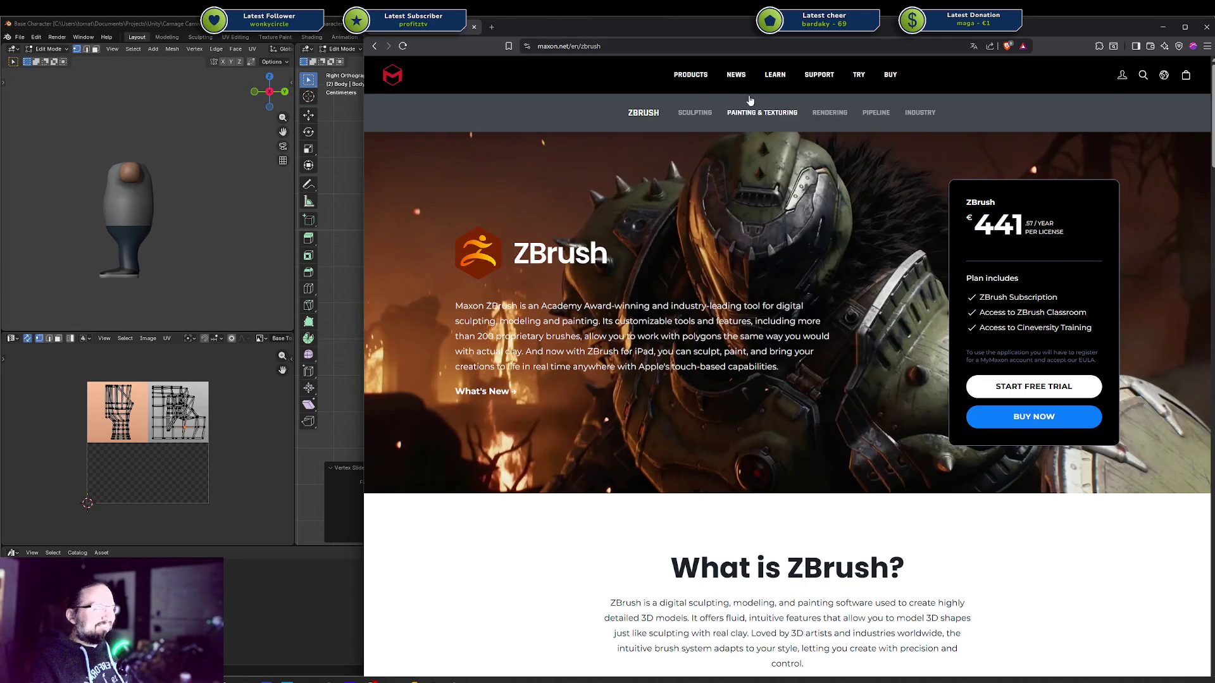
Open Maxon's plans and pricing page and compare monthly and annual prices, ending on annual
{"action": "left_click", "coordinate": [889, 75]}
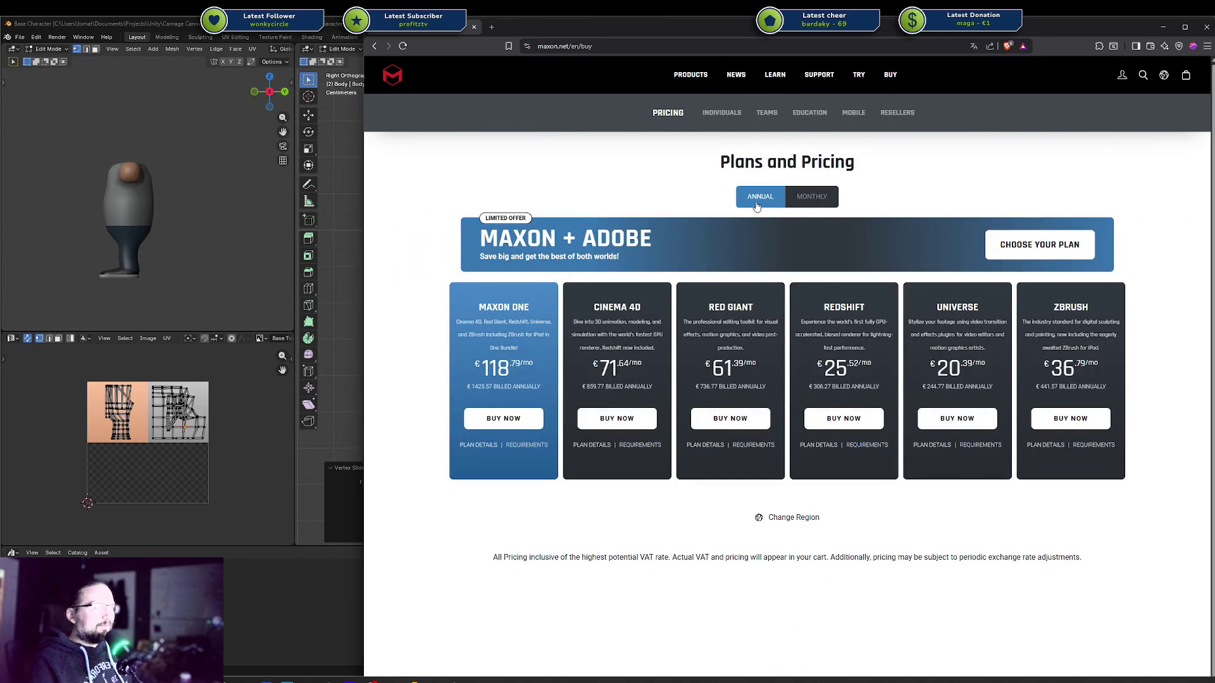
{"action": "scroll", "coordinate": [811, 204], "scroll_direction": "down", "scroll_amount": 1}
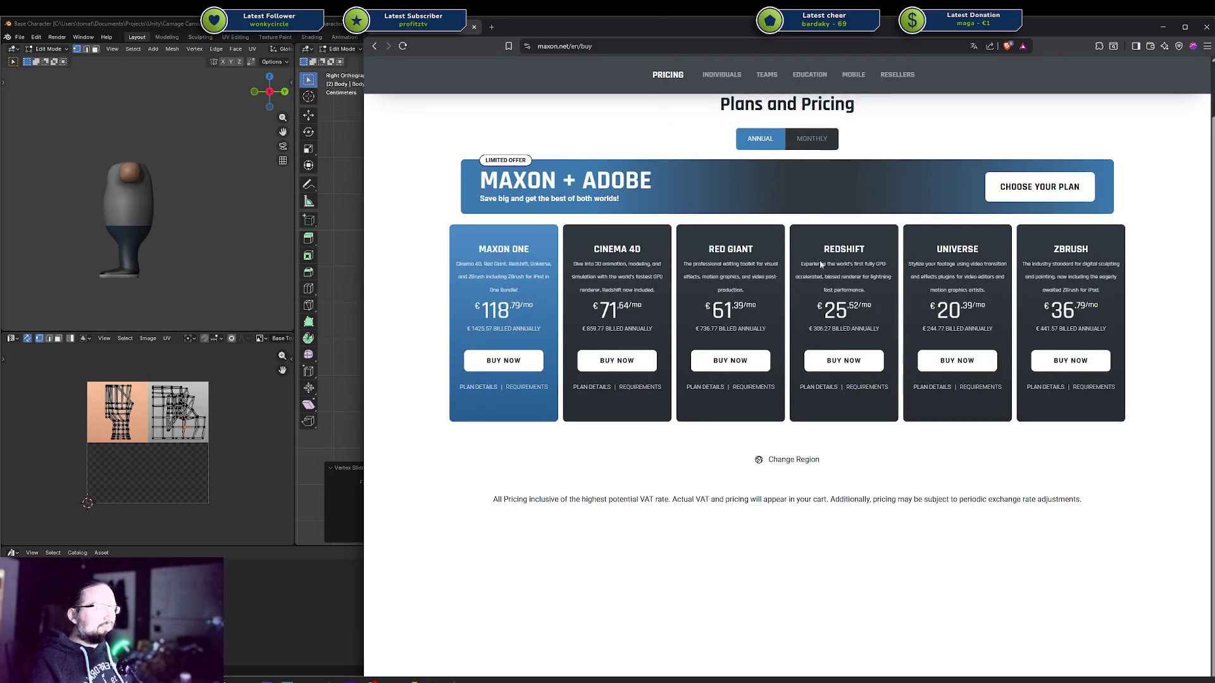
{"action": "left_click_drag", "start_coordinate": [609, 499], "coordinate": [794, 499]}
{"action": "left_click", "coordinate": [794, 499]}
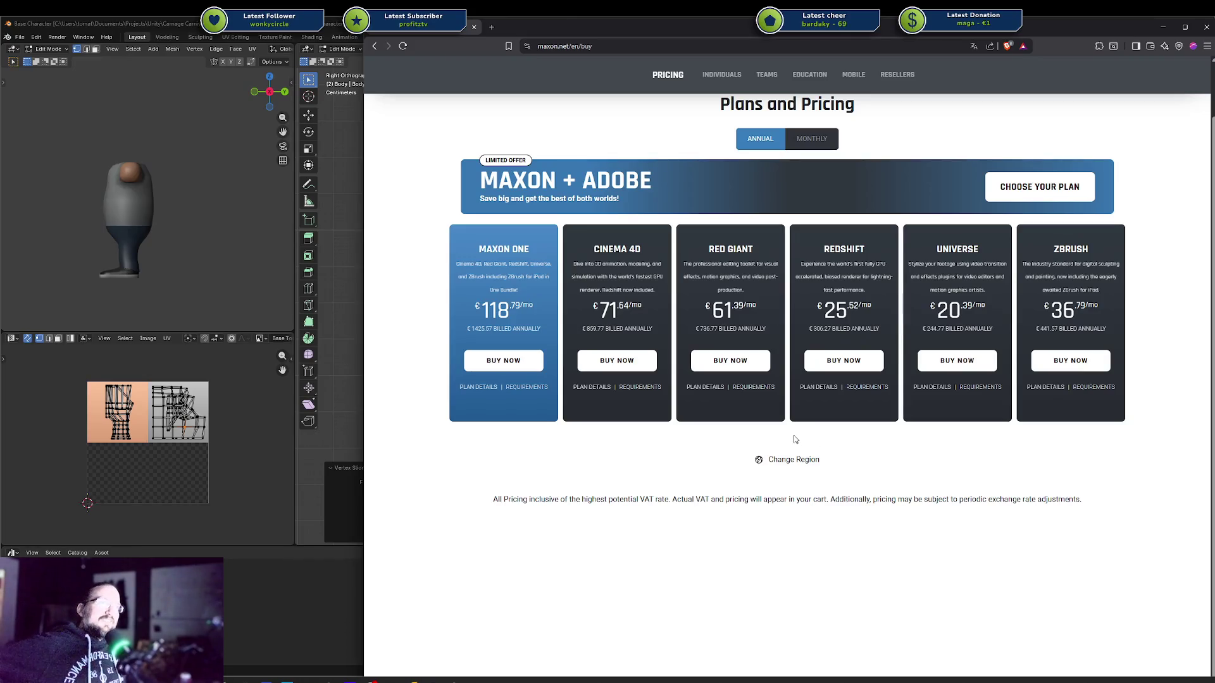
{"action": "left_click", "coordinate": [805, 144]}
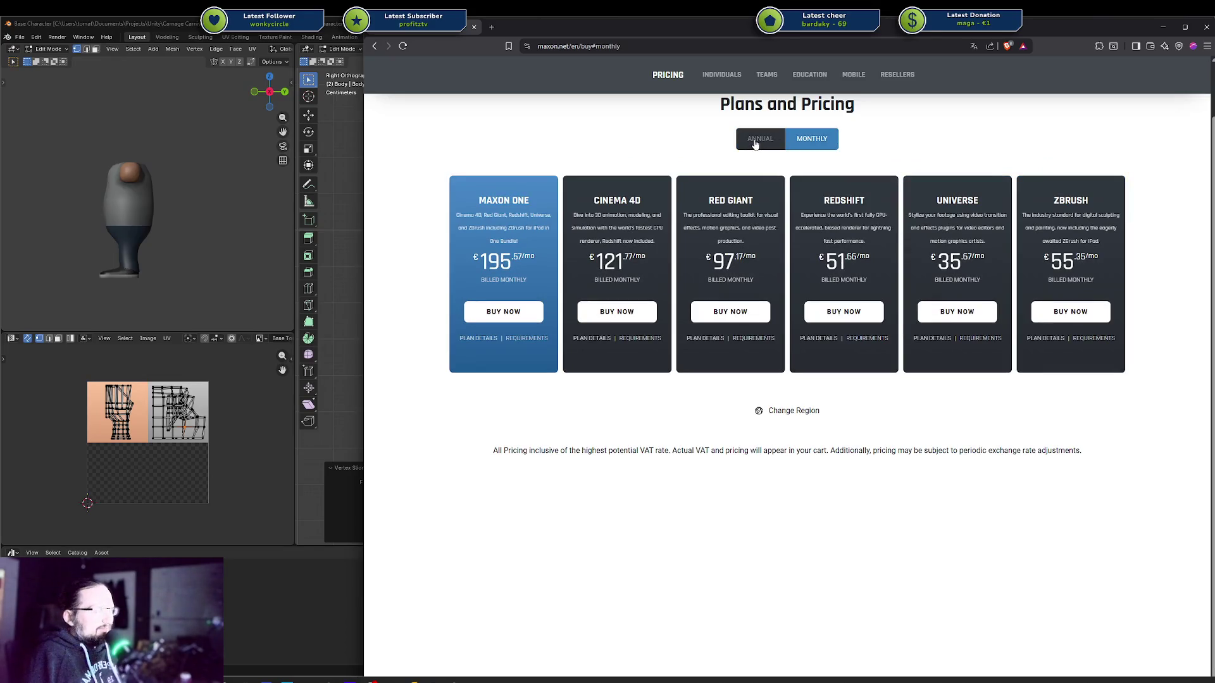
{"action": "left_click", "coordinate": [755, 144]}
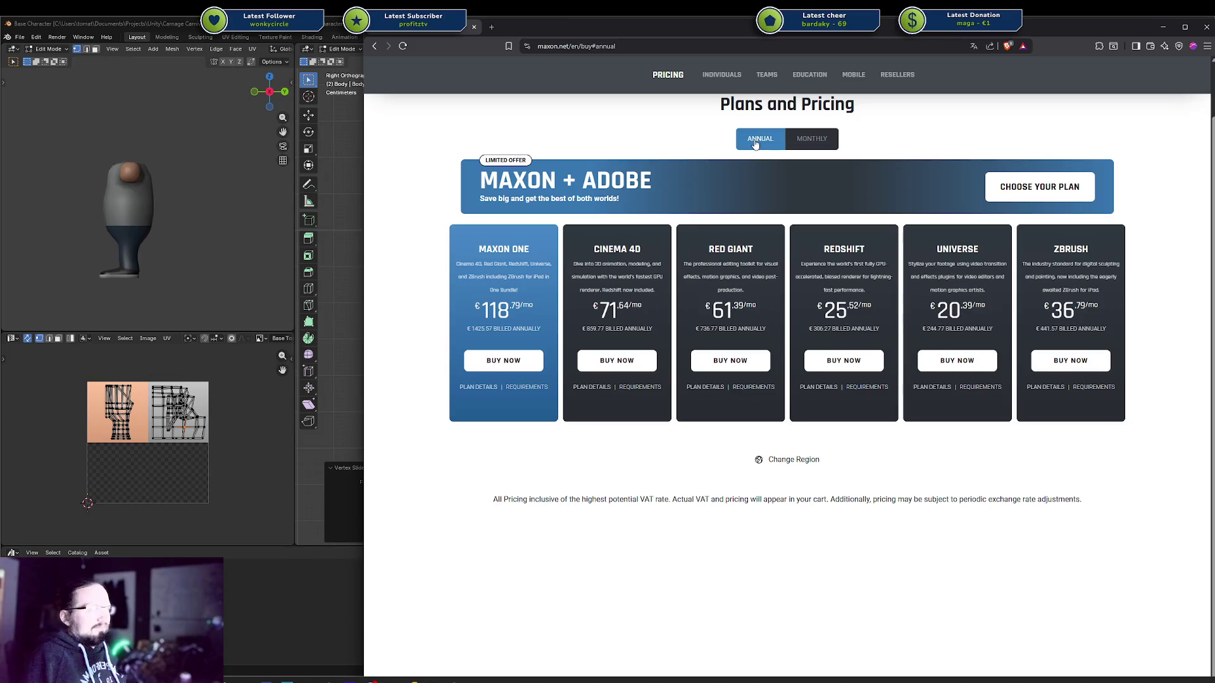
{"action": "left_click", "coordinate": [791, 144]}
{"action": "left_click", "coordinate": [762, 142]}
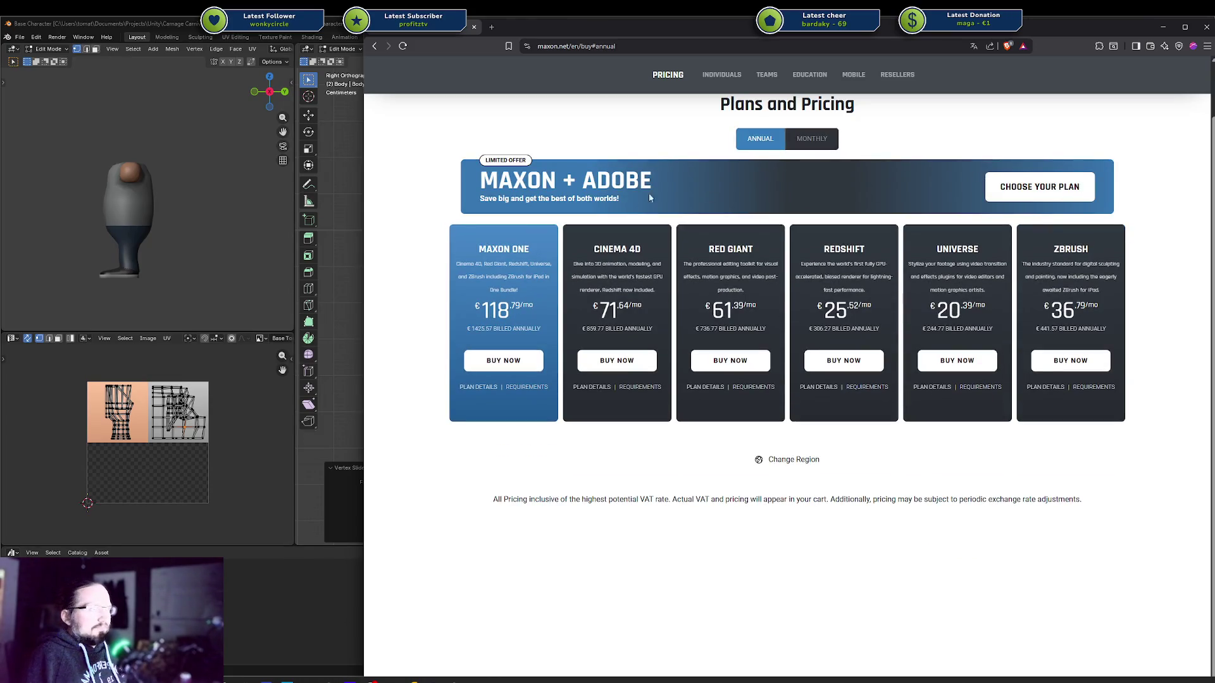
{"action": "mouse_move", "coordinate": [565, 198]}
{"action": "left_mouse_down"}
{"action": "mouse_move", "coordinate": [504, 199]}
{"action": "mouse_move", "coordinate": [565, 199]}
{"action": "left_mouse_up"}
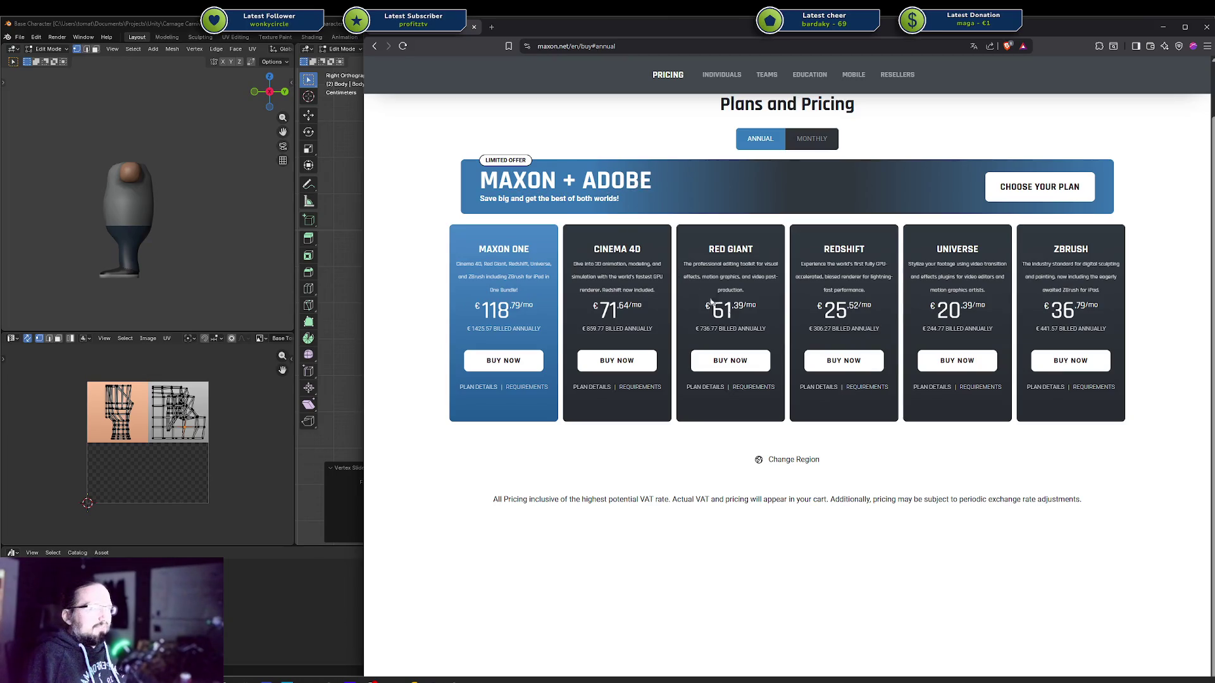
Change the pricing region to Deutschland, then return to Blender
{"action": "left_click", "coordinate": [793, 461]}
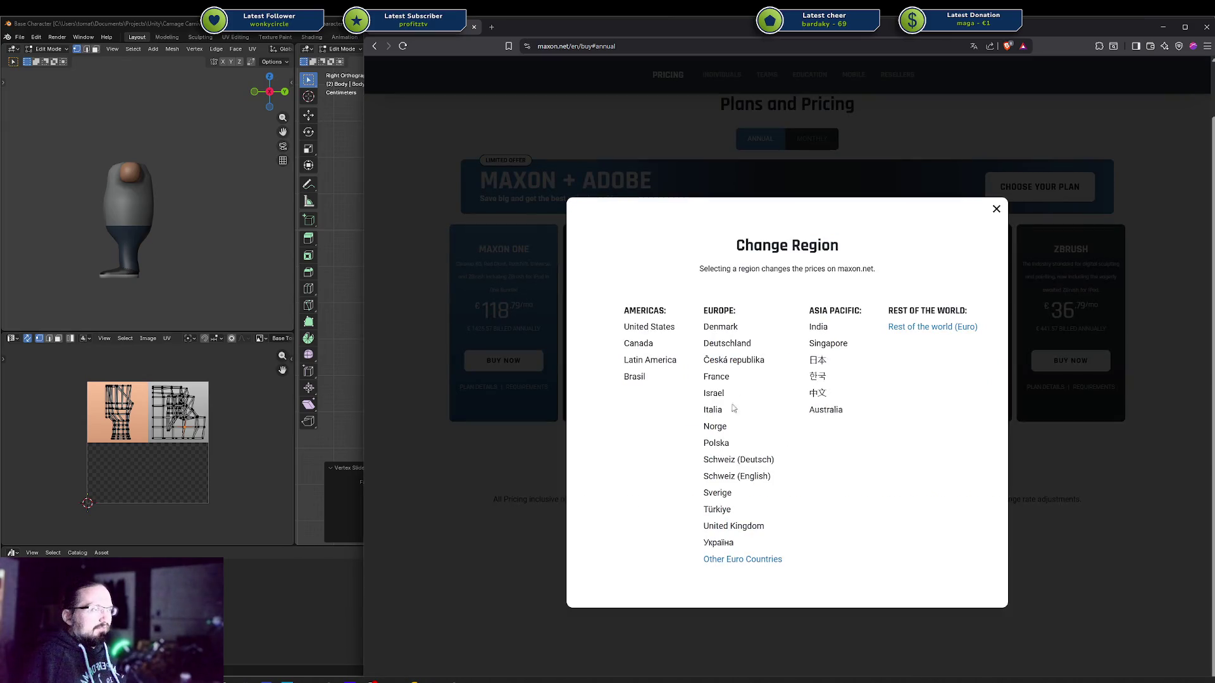
{"action": "left_click", "coordinate": [731, 344]}
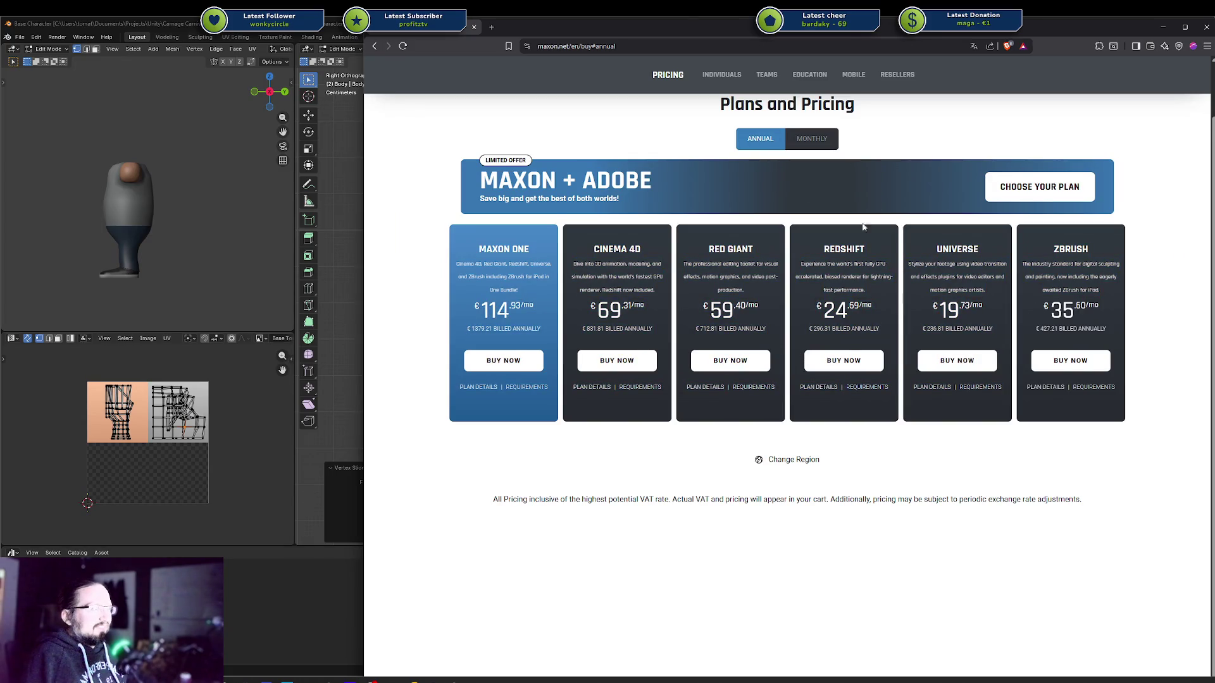
{"action": "scroll", "coordinate": [842, 246], "scroll_direction": "up", "scroll_amount": 1}
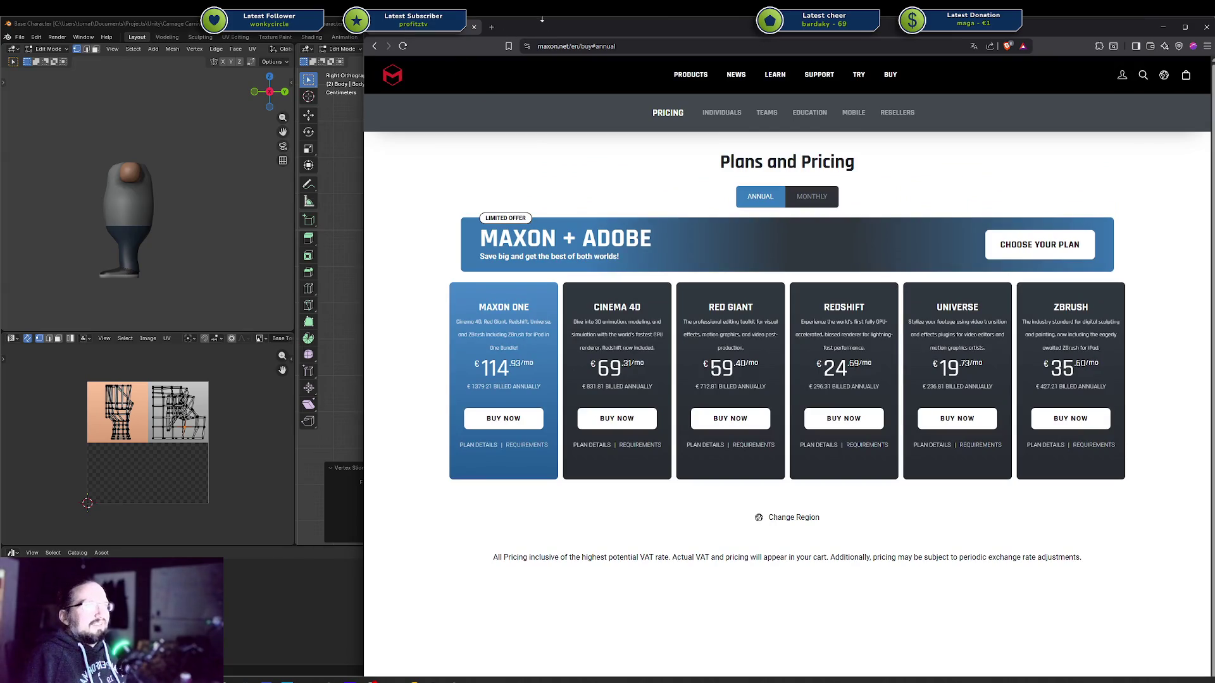
{"action": "key", "text": "alt+Tab"}
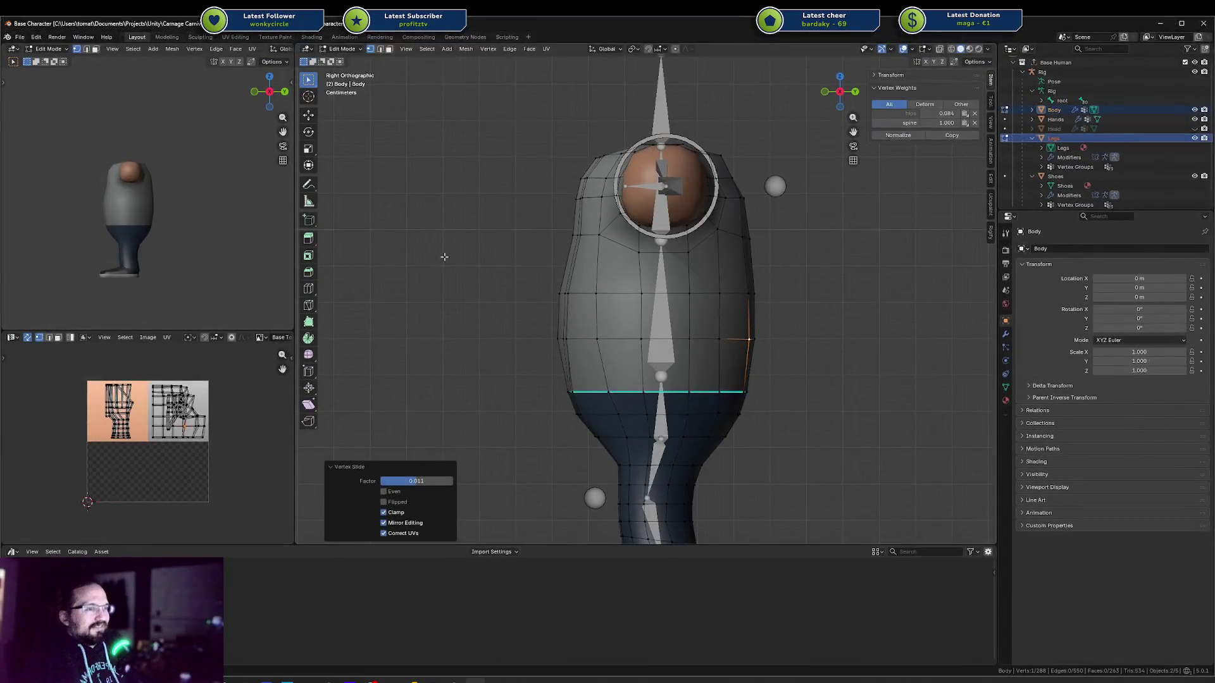
{"action": "mouse_move", "coordinate": [267, 681]}
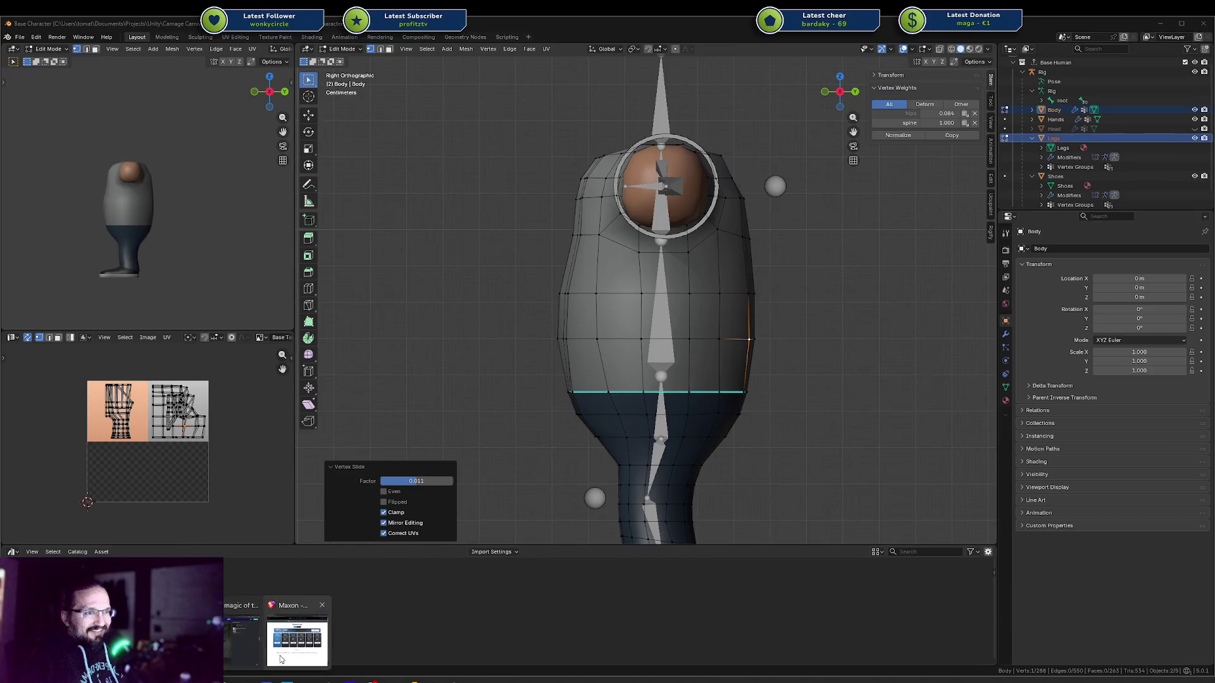
{"action": "left_click", "coordinate": [297, 649]}
{"action": "mouse_move", "coordinate": [545, 26]}
{"action": "left_mouse_down"}
{"action": "mouse_move", "coordinate": [546, 138]}
{"action": "mouse_move", "coordinate": [518, 150]}
{"action": "left_mouse_up"}
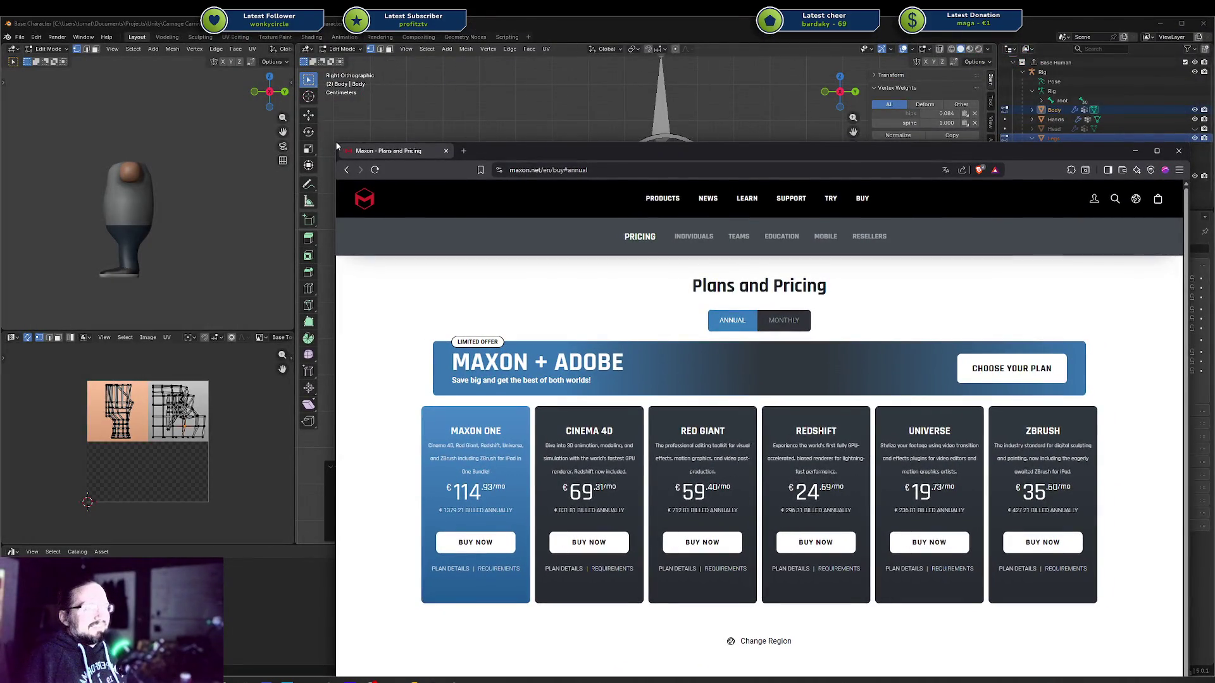
{"action": "left_click_drag", "start_coordinate": [337, 145], "coordinate": [510, 280]}
{"action": "mouse_move", "coordinate": [779, 286]}
{"action": "left_mouse_down"}
{"action": "mouse_move", "coordinate": [672, 181]}
{"action": "mouse_move", "coordinate": [555, 32]}
{"action": "mouse_move", "coordinate": [566, 68]}
{"action": "left_mouse_up"}
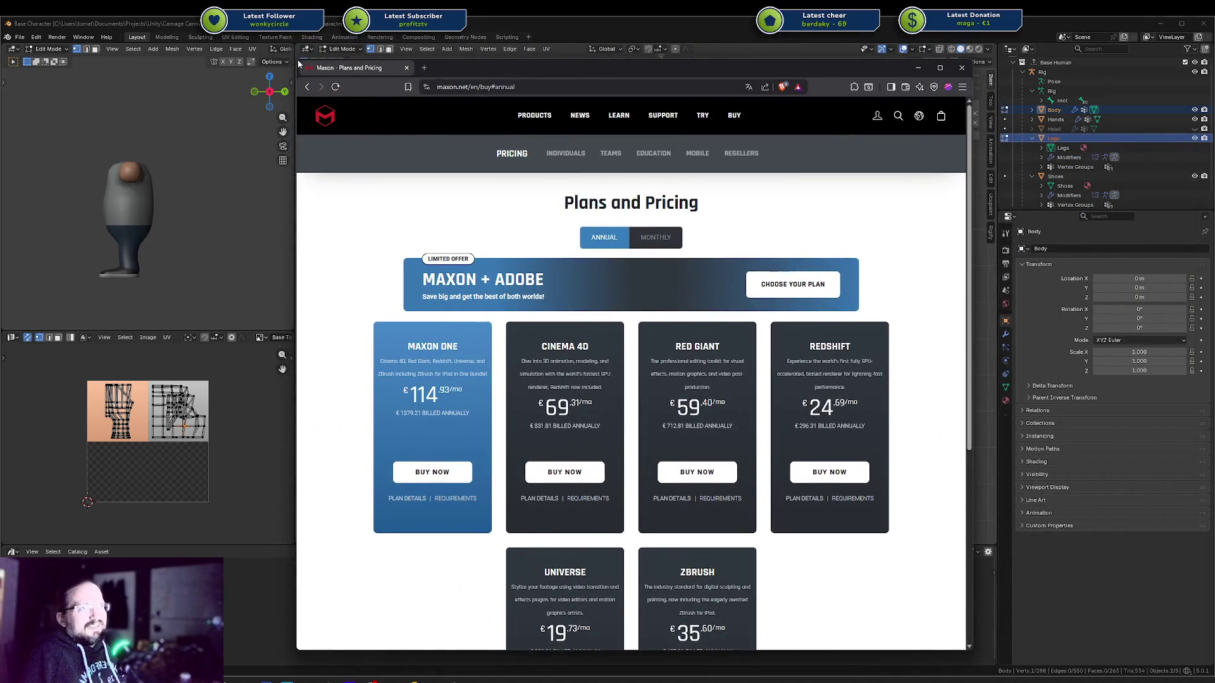
{"action": "left_click_drag", "start_coordinate": [299, 64], "coordinate": [135, 96]}
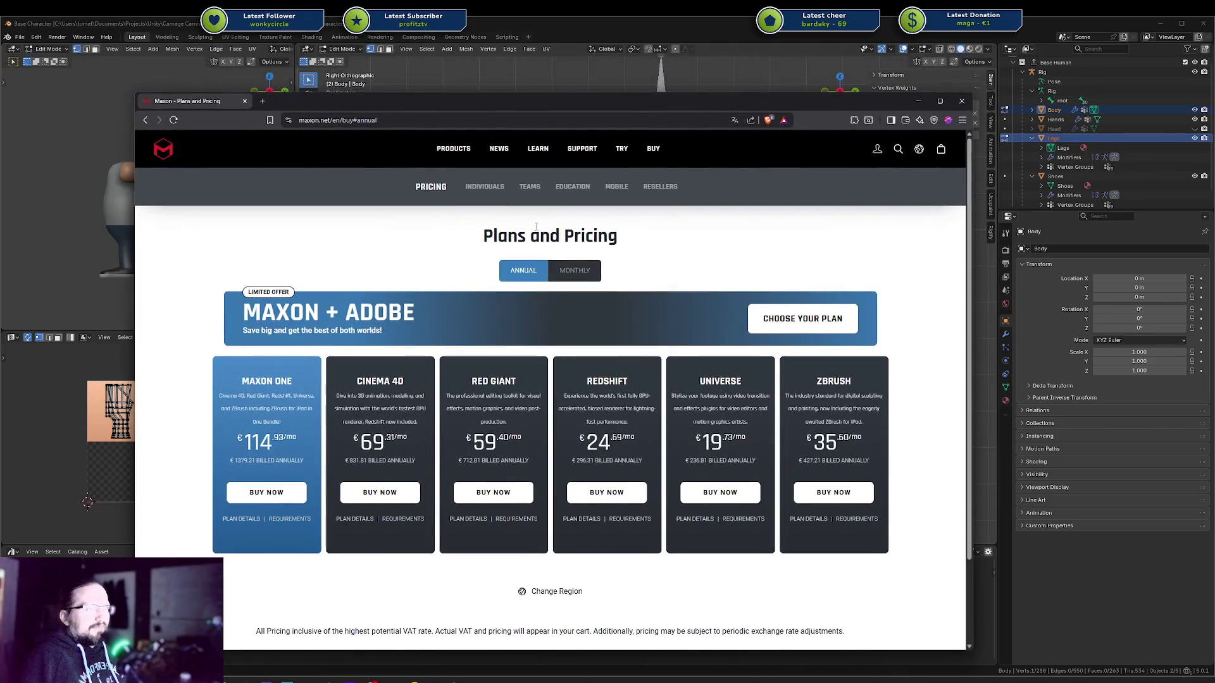
{"action": "scroll", "coordinate": [536, 226], "scroll_direction": "down", "scroll_amount": 3}
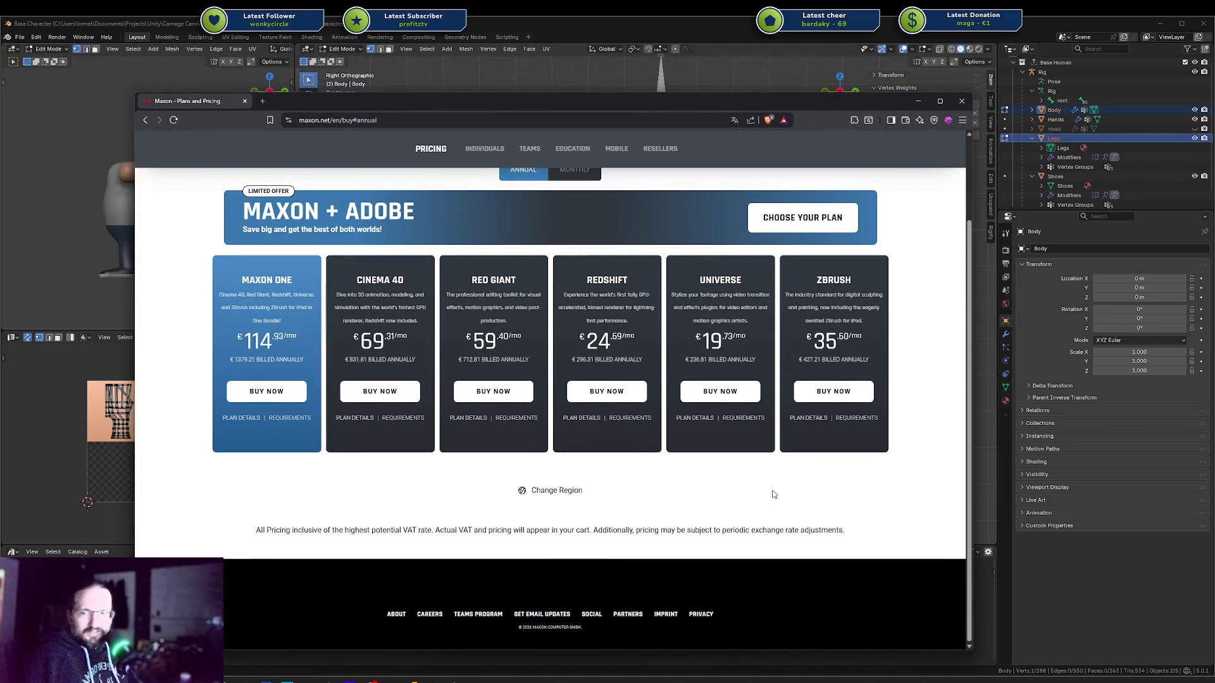
{"action": "scroll", "coordinate": [712, 386], "scroll_direction": "up", "scroll_amount": 3}
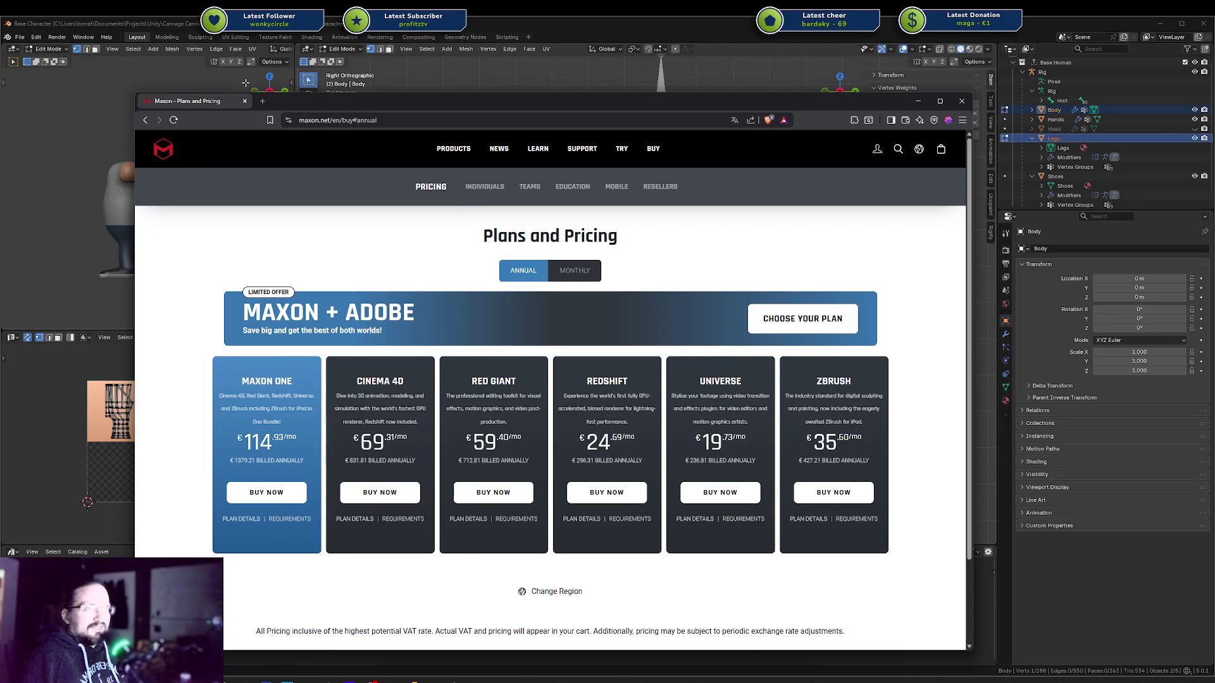
{"action": "left_click", "coordinate": [246, 82]}
{"action": "right_click", "coordinate": [222, 98]}
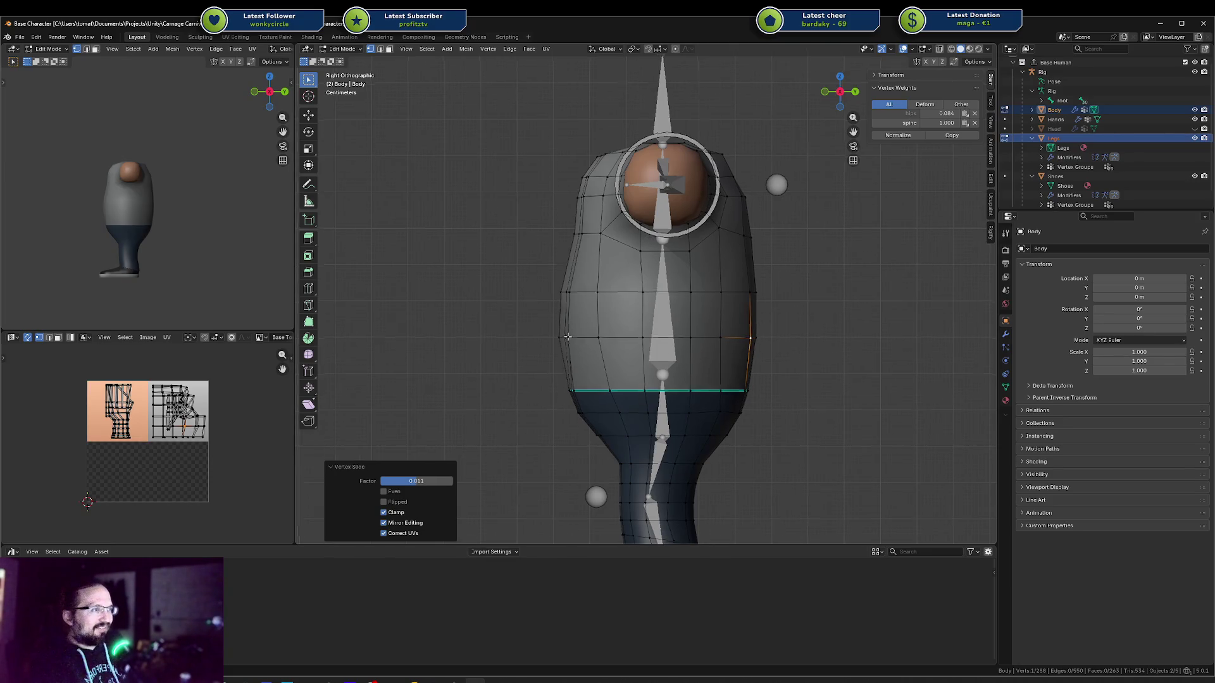
In right-side wireframe view, nudge a torso side vertex slightly along Y
{"action": "middle_click_drag", "start_coordinate": [685, 310], "coordinate": [698, 294], "text": "shift"}
{"action": "left_click", "coordinate": [590, 332]}
{"action": "key", "text": "KP_1"}
{"action": "key", "text": "KP_3"}
{"action": "key", "text": "shift+z"}
{"action": "scroll", "coordinate": [590, 331], "scroll_direction": "up", "scroll_amount": 2}
{"action": "left_click", "coordinate": [563, 332]}
{"action": "key", "text": "g"}
{"action": "key", "text": "y"}
{"action": "key", "text": "Escape"}
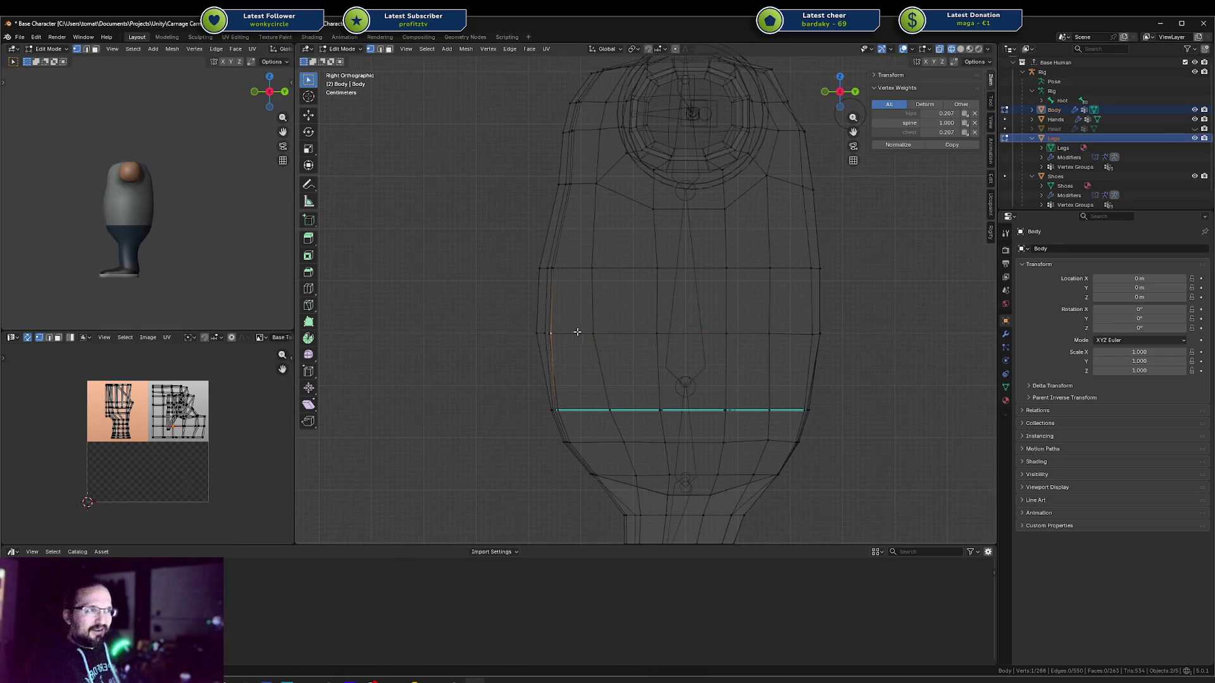
{"action": "key", "text": "g"}
{"action": "key", "text": "y"}
Back in solid shading, move another torso side vertex along Y from the right view
{"action": "left_click", "coordinate": [575, 319]}
{"action": "left_click", "coordinate": [563, 280]}
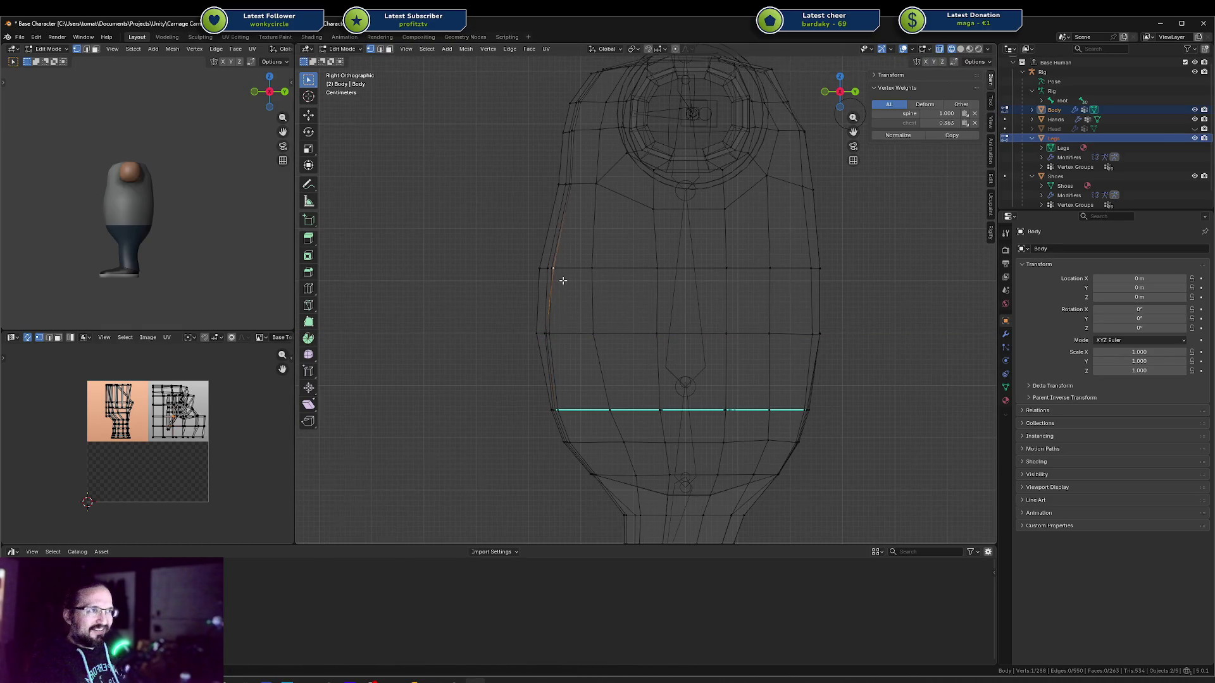
{"action": "key", "text": "a"}
{"action": "key", "text": "alt+a"}
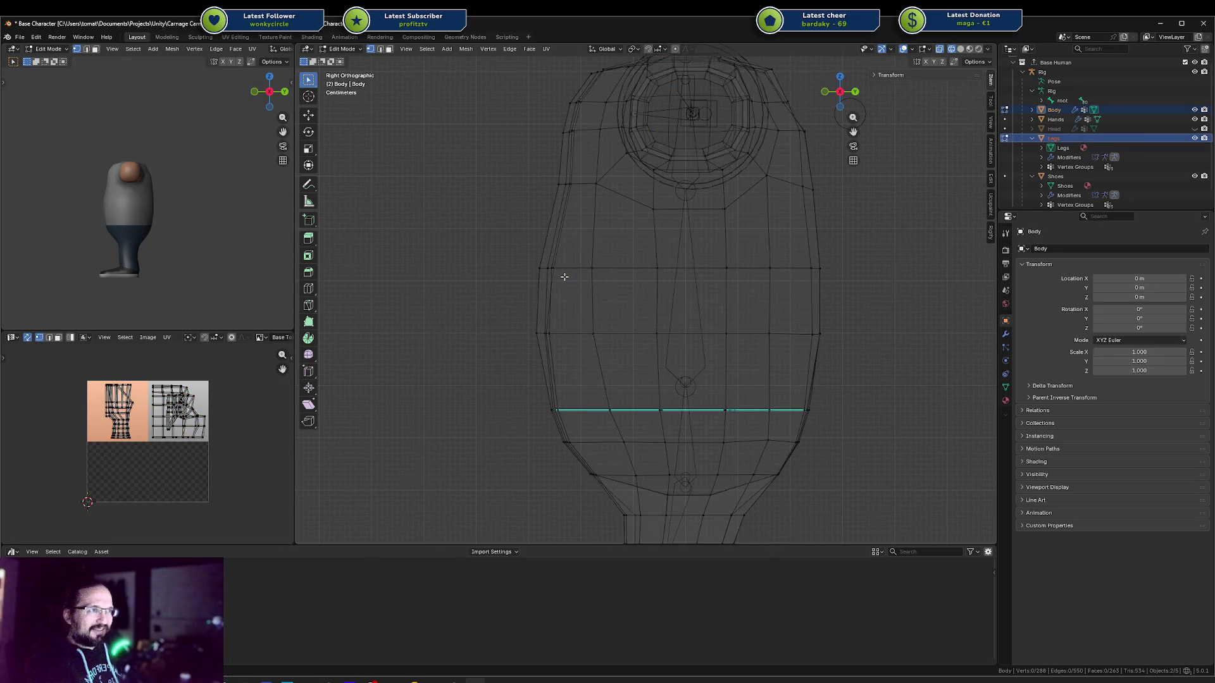
{"action": "left_click", "coordinate": [563, 273]}
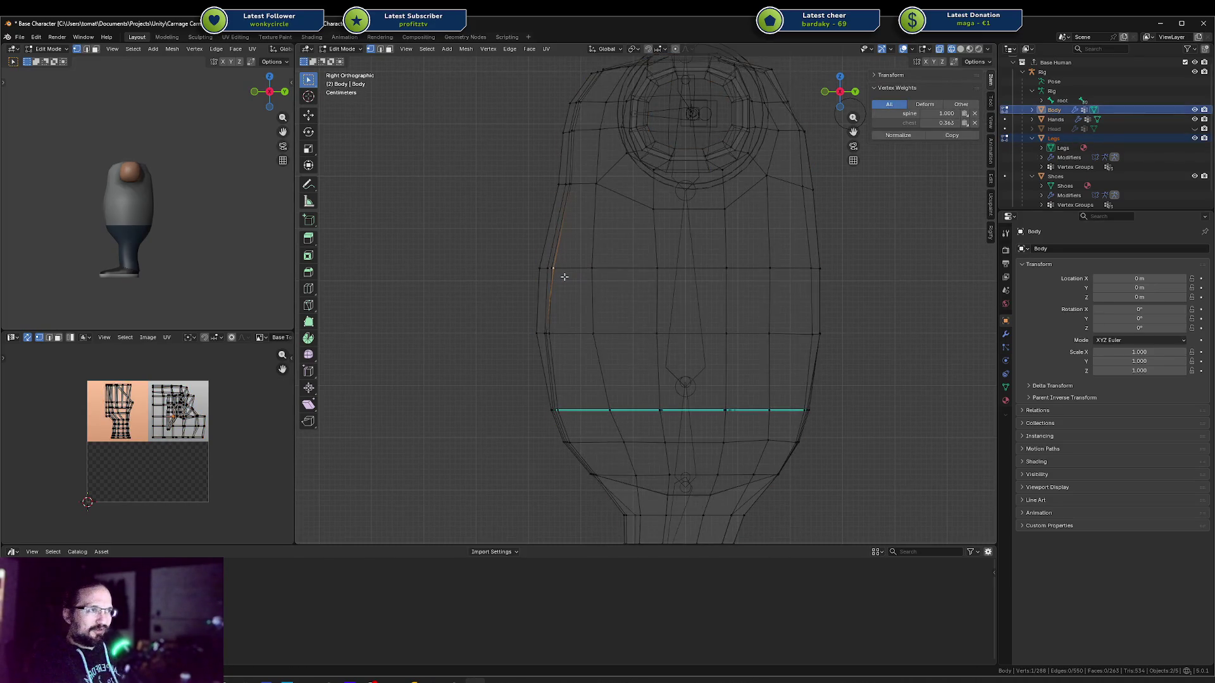
{"action": "key", "text": "alt+a"}
{"action": "mouse_move", "coordinate": [560, 272]}
{"action": "middle_mouse_down"}
{"action": "mouse_move", "coordinate": [699, 279]}
{"action": "mouse_move", "coordinate": [525, 307]}
{"action": "middle_mouse_up"}
{"action": "key", "text": "shift+z"}
{"action": "left_click", "coordinate": [704, 282]}
{"action": "key", "text": "KP_3"}
{"action": "key", "text": "g"}
{"action": "key", "text": "y"}
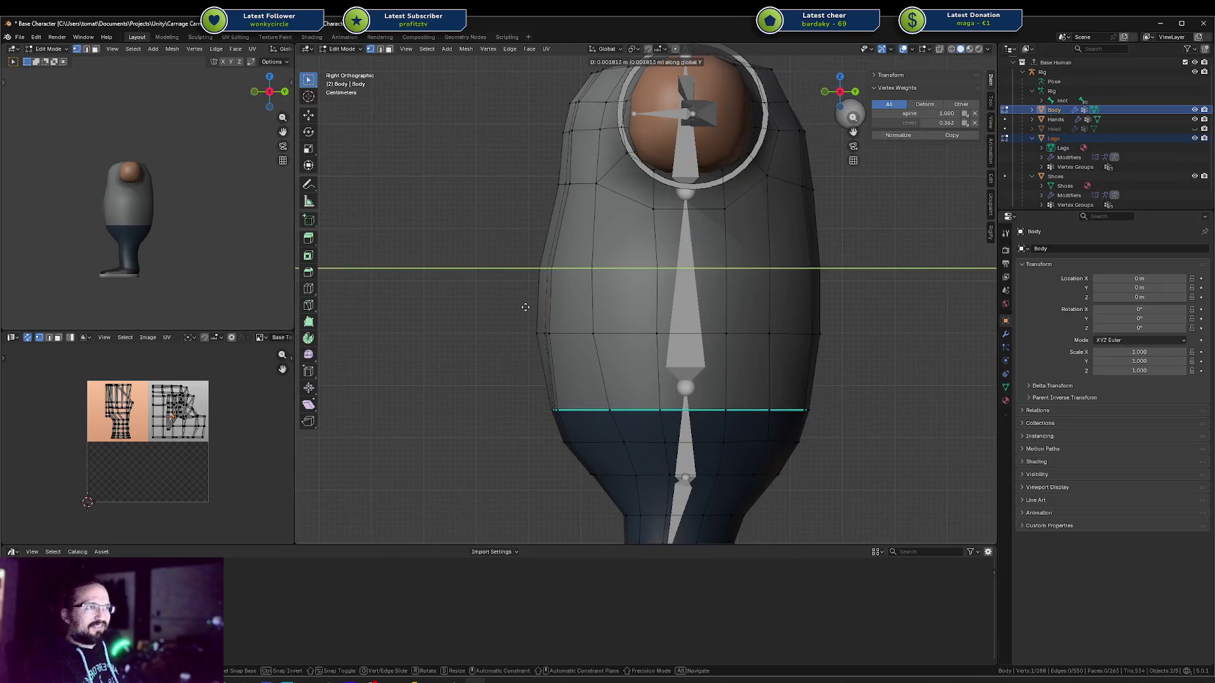
{"action": "left_click", "coordinate": [515, 309]}
Shift more torso vertices along Y, including two vertices moved together
{"action": "middle_click_drag", "start_coordinate": [516, 308], "coordinate": [607, 202]}
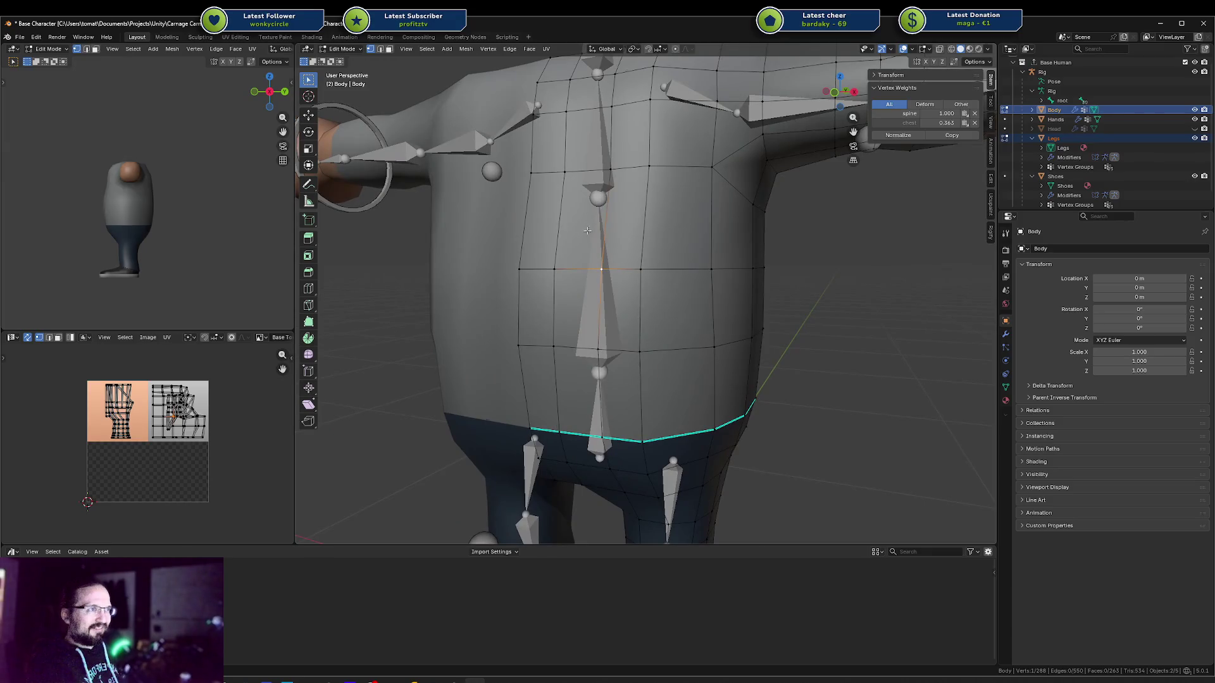
{"action": "scroll", "coordinate": [607, 202], "scroll_direction": "down", "scroll_amount": 2}
{"action": "key", "text": "KP_3"}
{"action": "key", "text": "g"}
{"action": "key", "text": "y"}
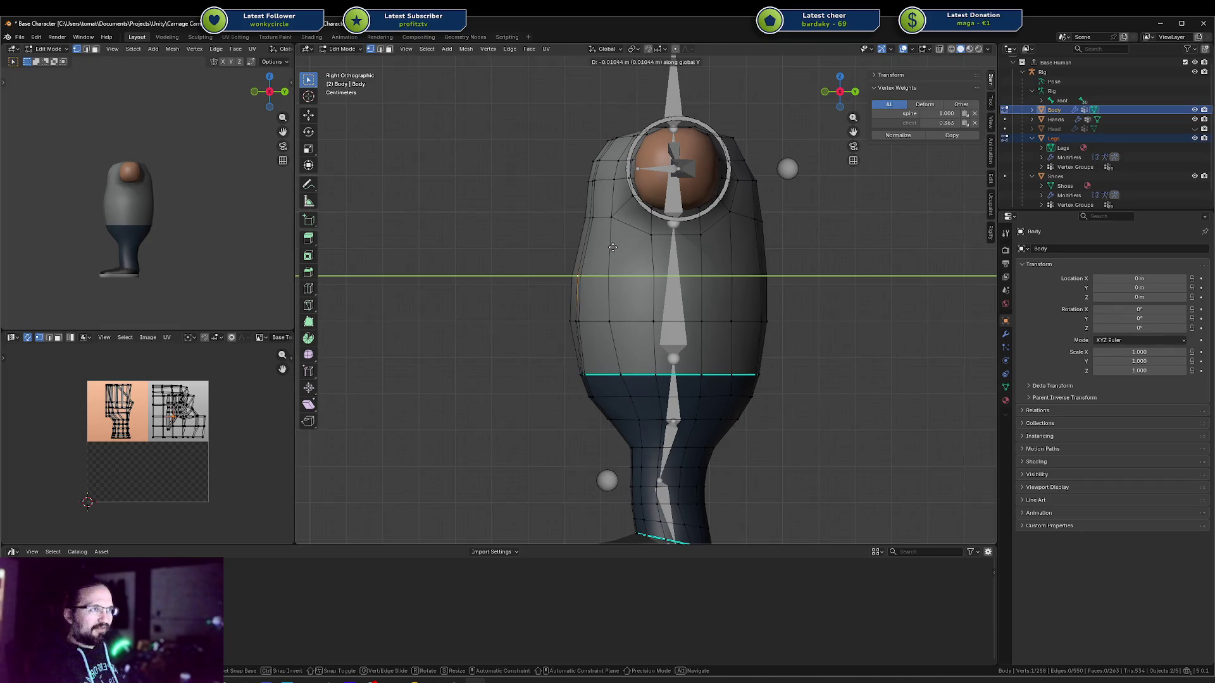
{"action": "left_click", "coordinate": [612, 248]}
{"action": "middle_click_drag", "start_coordinate": [612, 247], "coordinate": [694, 283]}
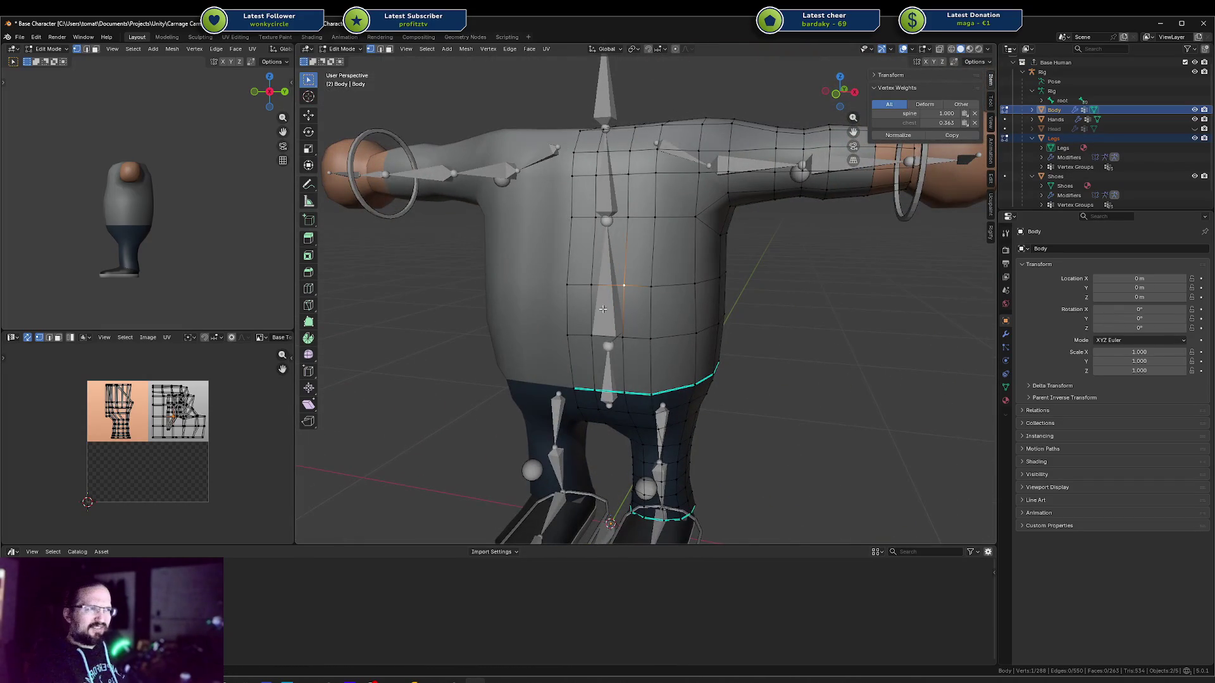
{"action": "mouse_move", "coordinate": [595, 282]}
{"action": "middle_mouse_down"}
{"action": "mouse_move", "coordinate": [659, 290]}
{"action": "mouse_move", "coordinate": [583, 308]}
{"action": "mouse_move", "coordinate": [571, 279]}
{"action": "middle_mouse_up"}
{"action": "key", "text": "g"}
{"action": "key", "text": "y"}
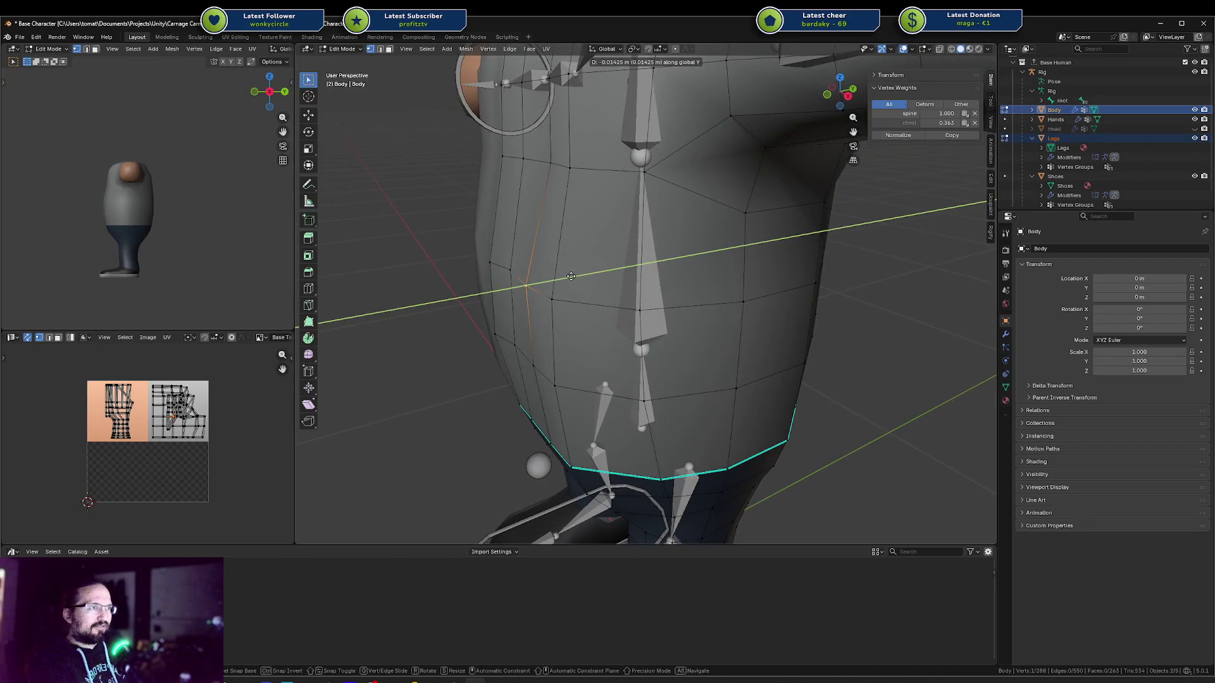
{"action": "left_click", "coordinate": [574, 277]}
{"action": "left_click", "coordinate": [510, 272], "text": "shift"}
{"action": "key", "text": "g"}
{"action": "key", "text": "y"}
{"action": "left_click", "coordinate": [510, 277]}
Nudge upper torso vertices slightly along Y and save Base Character.blend
{"action": "middle_click_drag", "start_coordinate": [510, 276], "coordinate": [508, 354]}
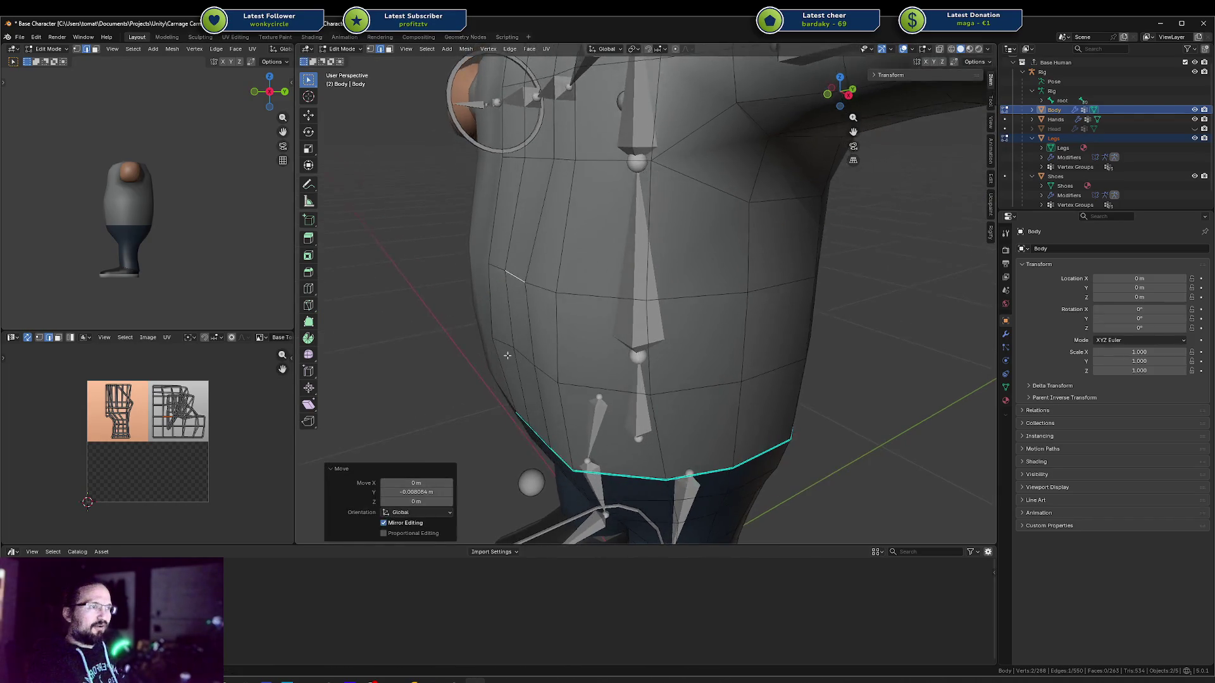
{"action": "key", "text": "g"}
{"action": "key", "text": "y"}
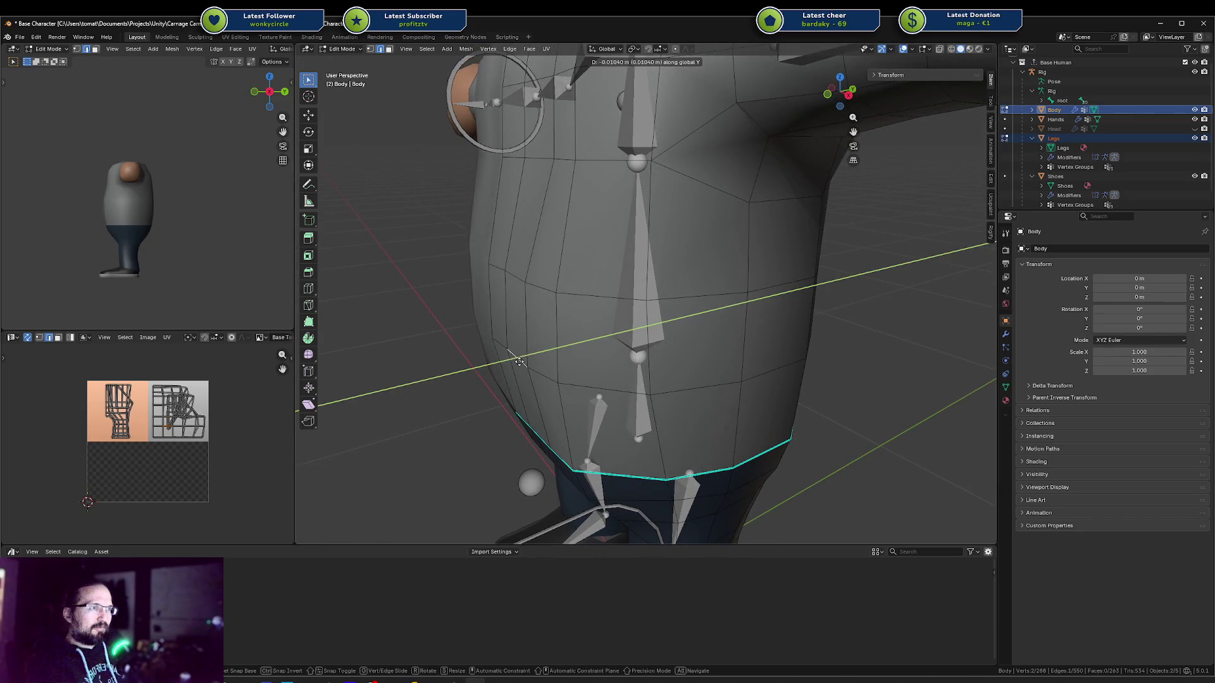
{"action": "left_click", "coordinate": [532, 339]}
{"action": "mouse_move", "coordinate": [531, 339]}
{"action": "middle_mouse_down"}
{"action": "mouse_move", "coordinate": [507, 326]}
{"action": "mouse_move", "coordinate": [580, 322]}
{"action": "middle_mouse_up"}
{"action": "mouse_move", "coordinate": [565, 169]}
{"action": "middle_mouse_down"}
{"action": "mouse_move", "coordinate": [526, 174]}
{"action": "mouse_move", "coordinate": [703, 152]}
{"action": "mouse_move", "coordinate": [708, 200]}
{"action": "mouse_move", "coordinate": [585, 160]}
{"action": "mouse_move", "coordinate": [646, 143]}
{"action": "middle_mouse_up"}
{"action": "key", "text": "g"}
{"action": "key", "text": "y"}
{"action": "left_click", "coordinate": [512, 176]}
{"action": "left_click", "coordinate": [616, 166]}
{"action": "key", "text": "ctrl+s"}
Offset the remaining torso vertices along Y, save again, and return to Object Mode
{"action": "left_click", "coordinate": [607, 183]}
{"action": "key", "text": "g"}
{"action": "key", "text": "y"}
{"action": "left_click", "coordinate": [583, 159]}
{"action": "left_click", "coordinate": [562, 180]}
{"action": "key", "text": "g"}
{"action": "key", "text": "y"}
{"action": "left_click", "coordinate": [586, 166]}
{"action": "mouse_move", "coordinate": [585, 165]}
{"action": "middle_mouse_down"}
{"action": "mouse_move", "coordinate": [548, 180]}
{"action": "mouse_move", "coordinate": [599, 191]}
{"action": "mouse_move", "coordinate": [605, 176]}
{"action": "middle_mouse_up"}
{"action": "left_click", "coordinate": [564, 183]}
{"action": "key", "text": "ctrl+s"}
{"action": "key", "text": "Tab"}
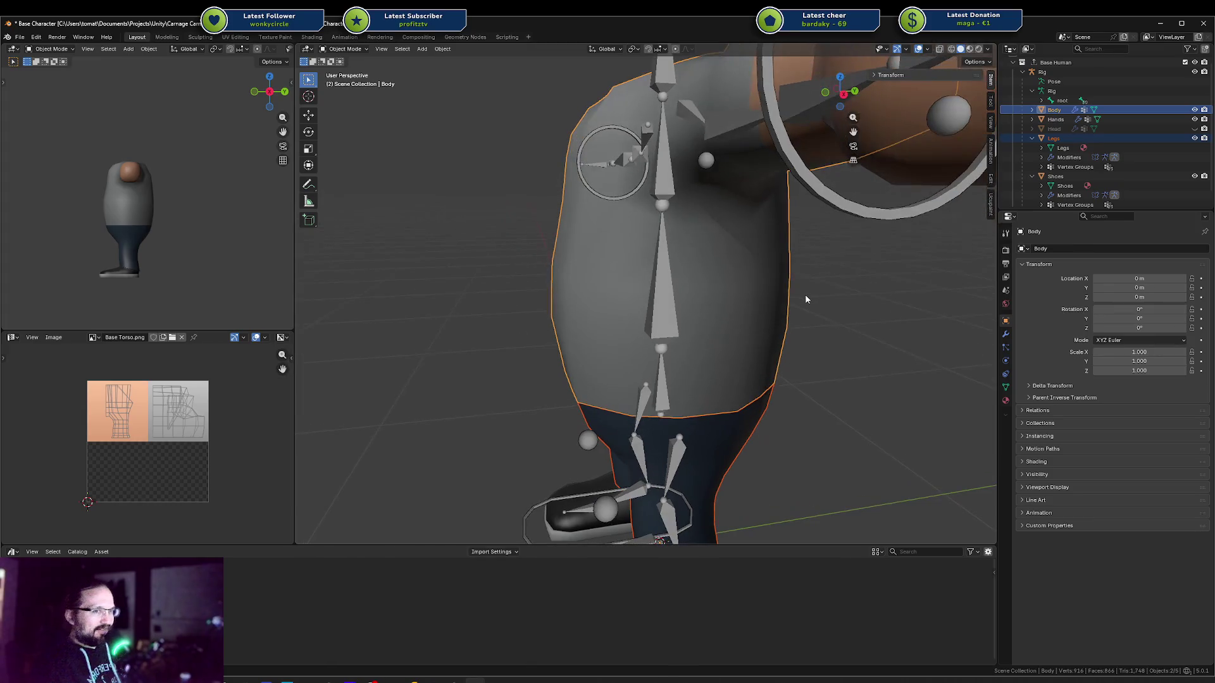
{"action": "key", "text": "KP_3"}
{"action": "mouse_move", "coordinate": [805, 295]}
{"action": "middle_mouse_down"}
{"action": "mouse_move", "coordinate": [658, 306]}
{"action": "mouse_move", "coordinate": [704, 309]}
{"action": "middle_mouse_up"}
{"action": "key", "text": "shift+z"}
{"action": "key", "text": "shift+z"}
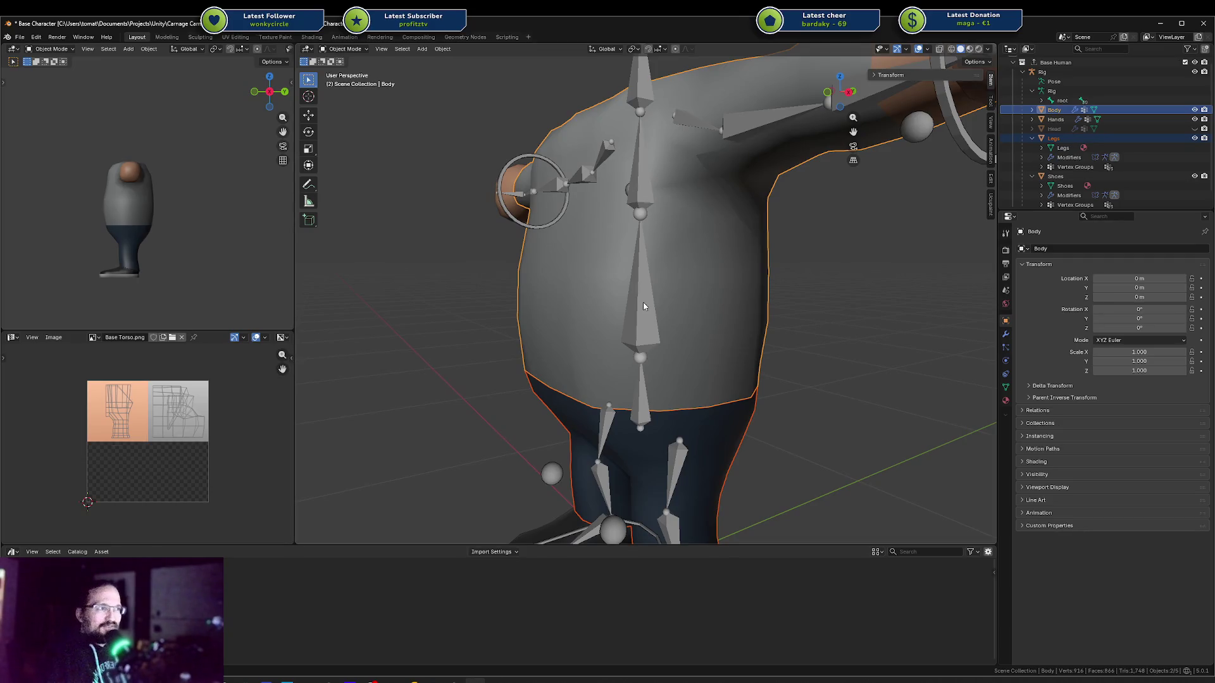
{"action": "mouse_move", "coordinate": [643, 306]}
{"action": "middle_mouse_down"}
{"action": "mouse_move", "coordinate": [619, 296]}
{"action": "mouse_move", "coordinate": [591, 315]}
{"action": "middle_mouse_up"}
{"action": "key", "text": "ctrl+s"}
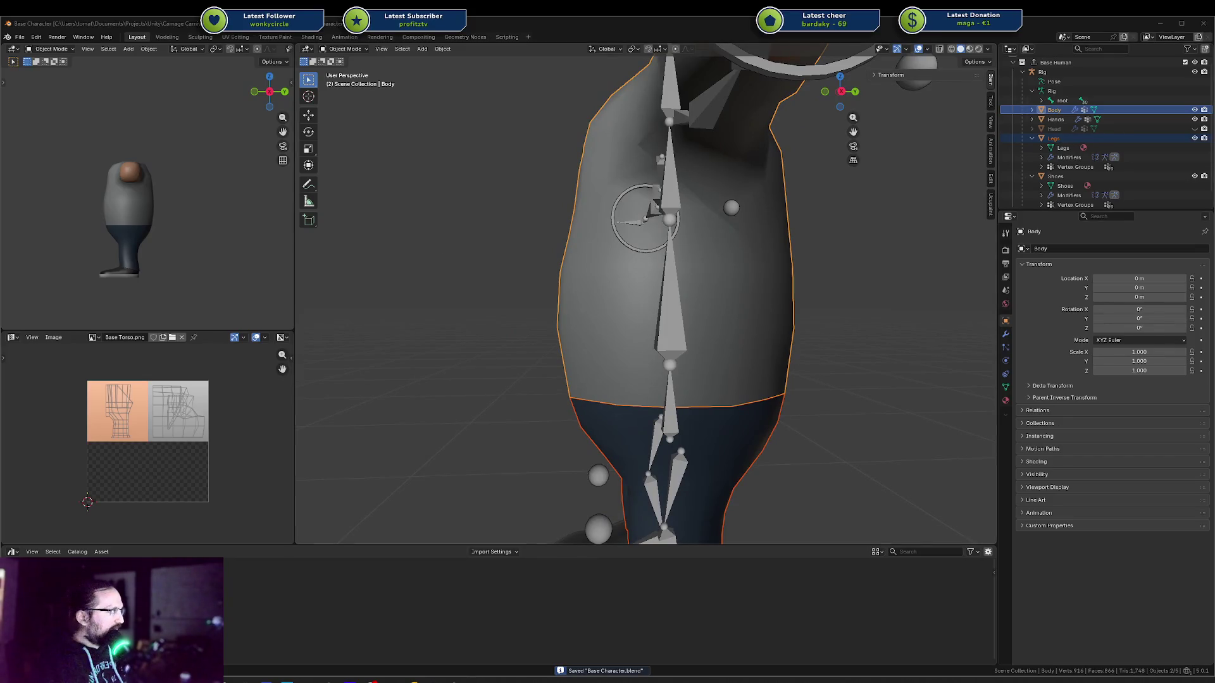
{"action": "middle_click_drag", "start_coordinate": [500, 249], "coordinate": [505, 252]}
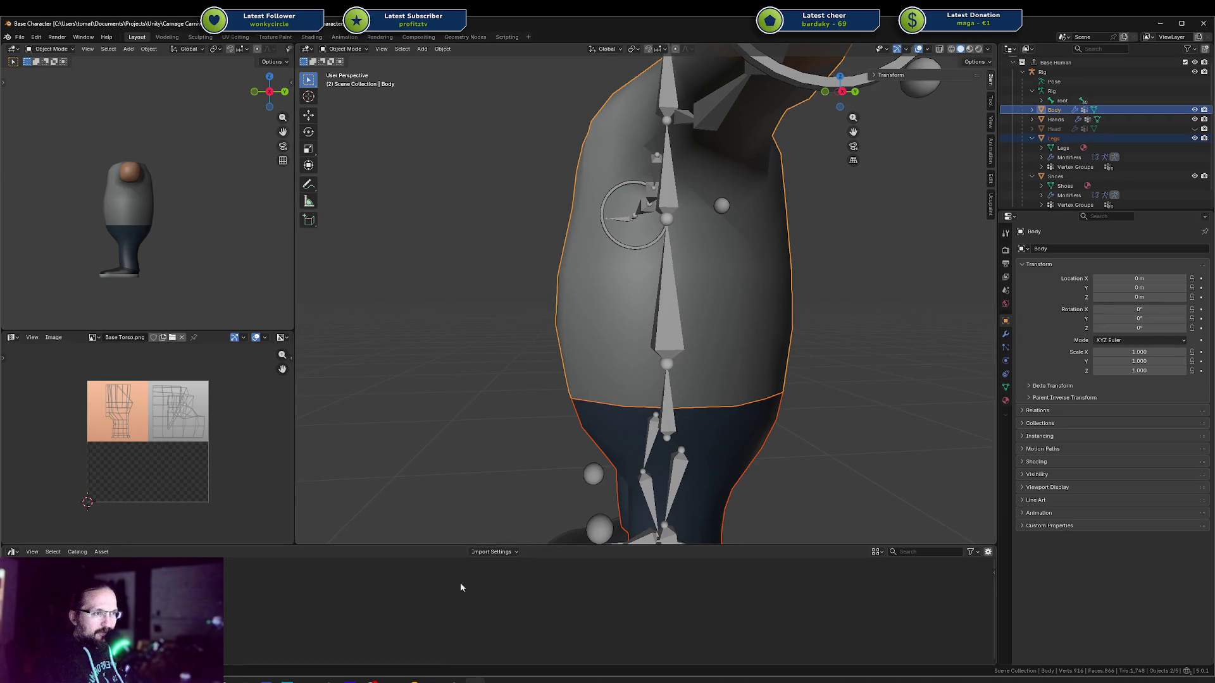
{"action": "left_click", "coordinate": [433, 681]}
{"action": "left_click", "coordinate": [302, 156]}
Search the Steam library for 'substan' to list Substance 3D Designer and Painter 2022
{"action": "left_click", "coordinate": [302, 157]}
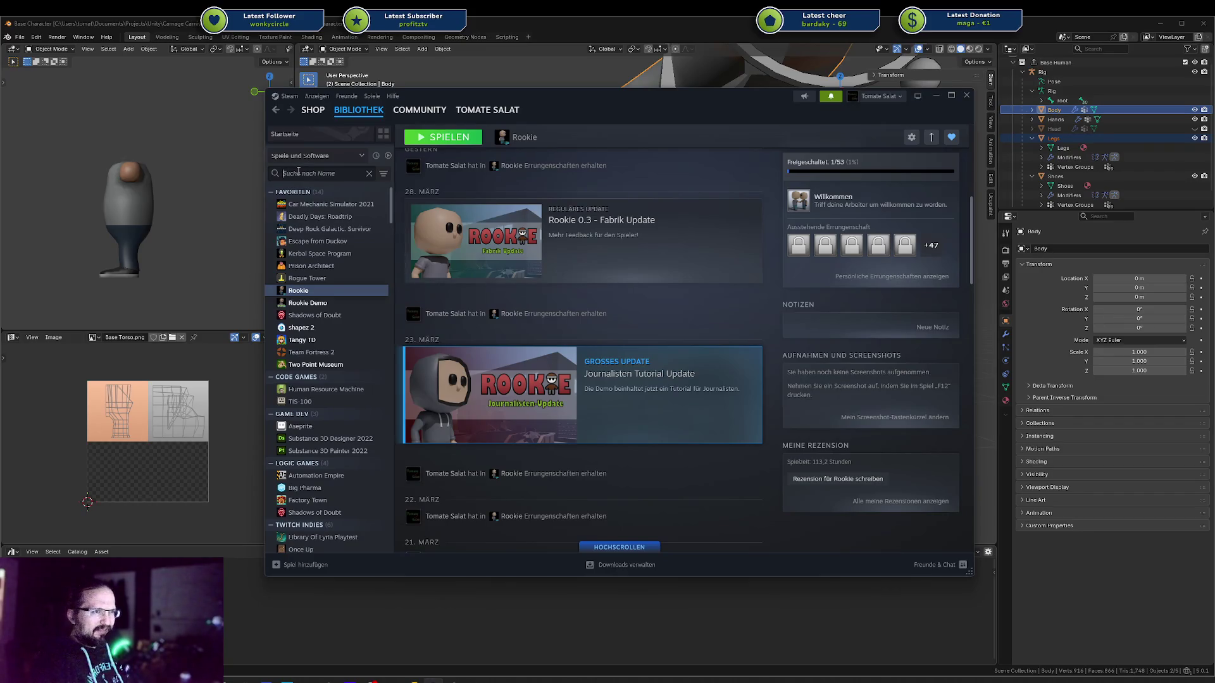
{"action": "left_click", "coordinate": [298, 173]}
{"action": "type", "text": "desi"}
{"action": "key", "text": "BackSpace"}
{"action": "key", "text": "BackSpace"}
{"action": "key", "text": "BackSpace"}
{"action": "type", "text": "substan"}
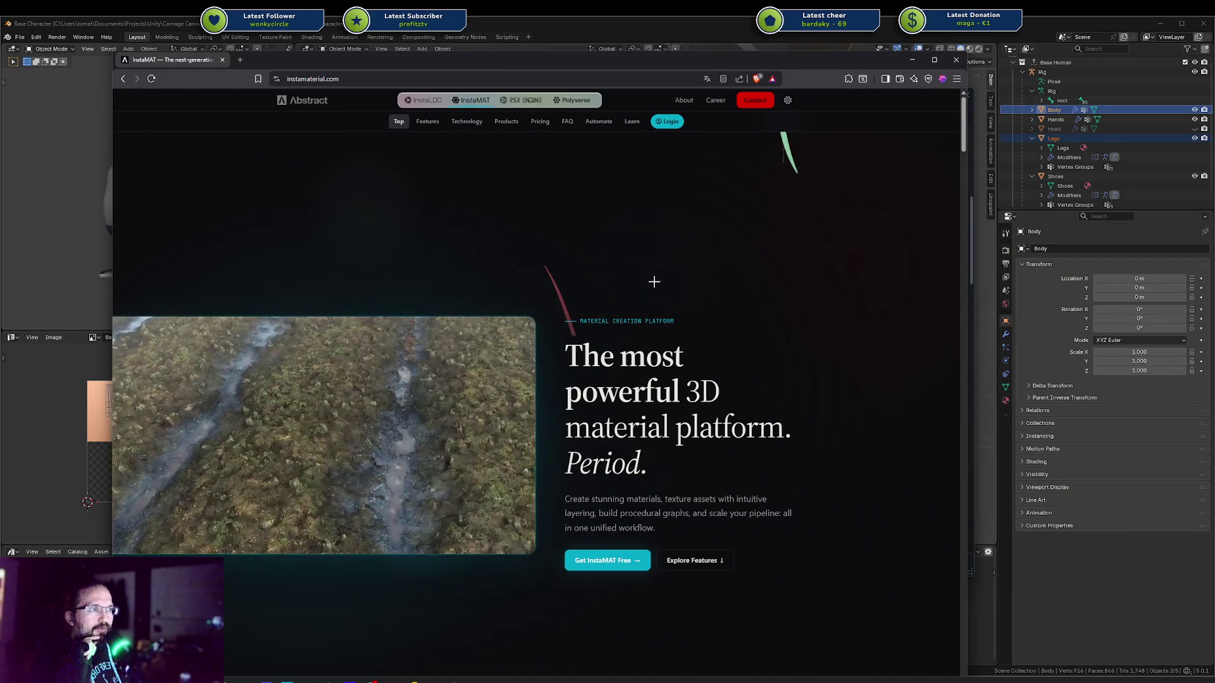
{"action": "scroll", "coordinate": [655, 275], "scroll_direction": "down", "scroll_amount": 5}
{"action": "scroll", "coordinate": [649, 286], "scroll_direction": "up", "scroll_amount": 3}
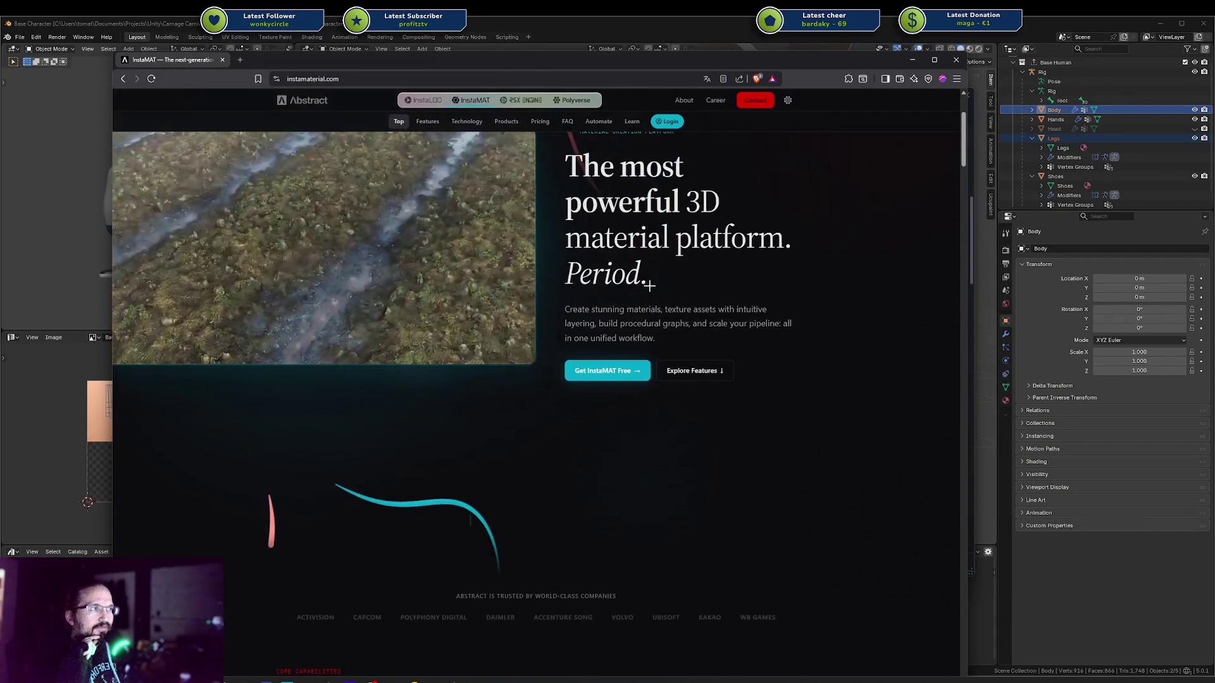
{"action": "scroll", "coordinate": [643, 306], "scroll_direction": "down", "scroll_amount": 5}
{"action": "scroll", "coordinate": [637, 304], "scroll_direction": "down", "scroll_amount": 3}
{"action": "scroll", "coordinate": [637, 305], "scroll_direction": "down", "scroll_amount": 4}
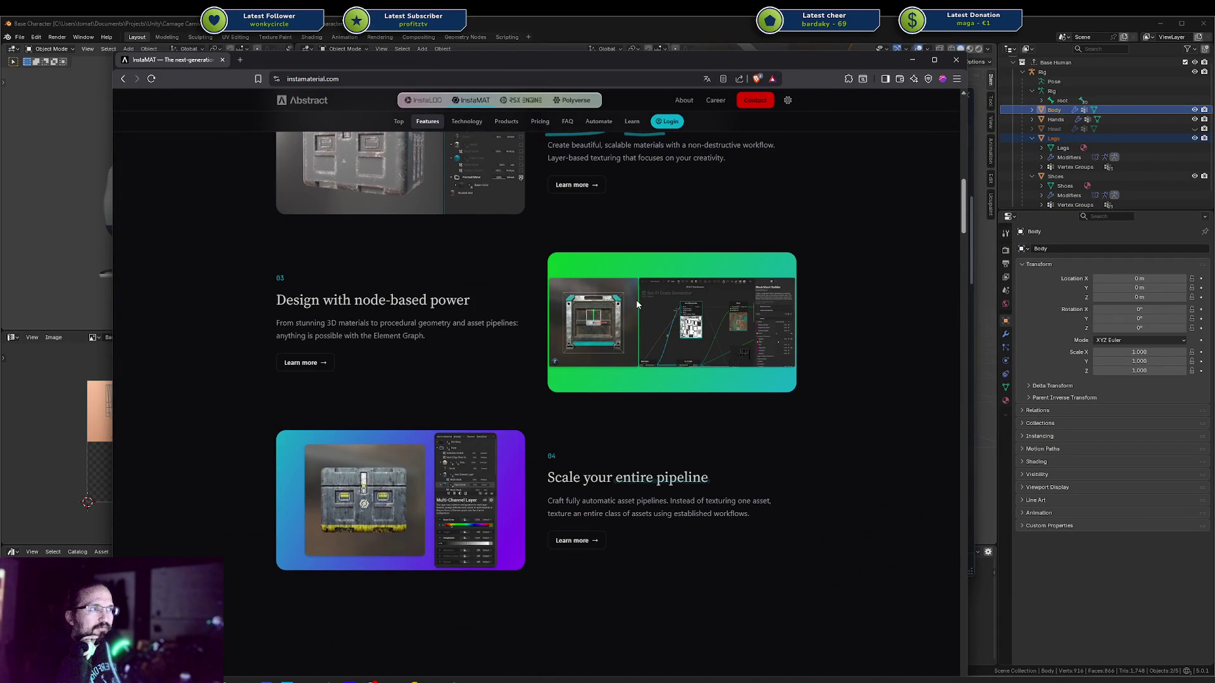
{"action": "scroll", "coordinate": [637, 304], "scroll_direction": "down", "scroll_amount": 10}
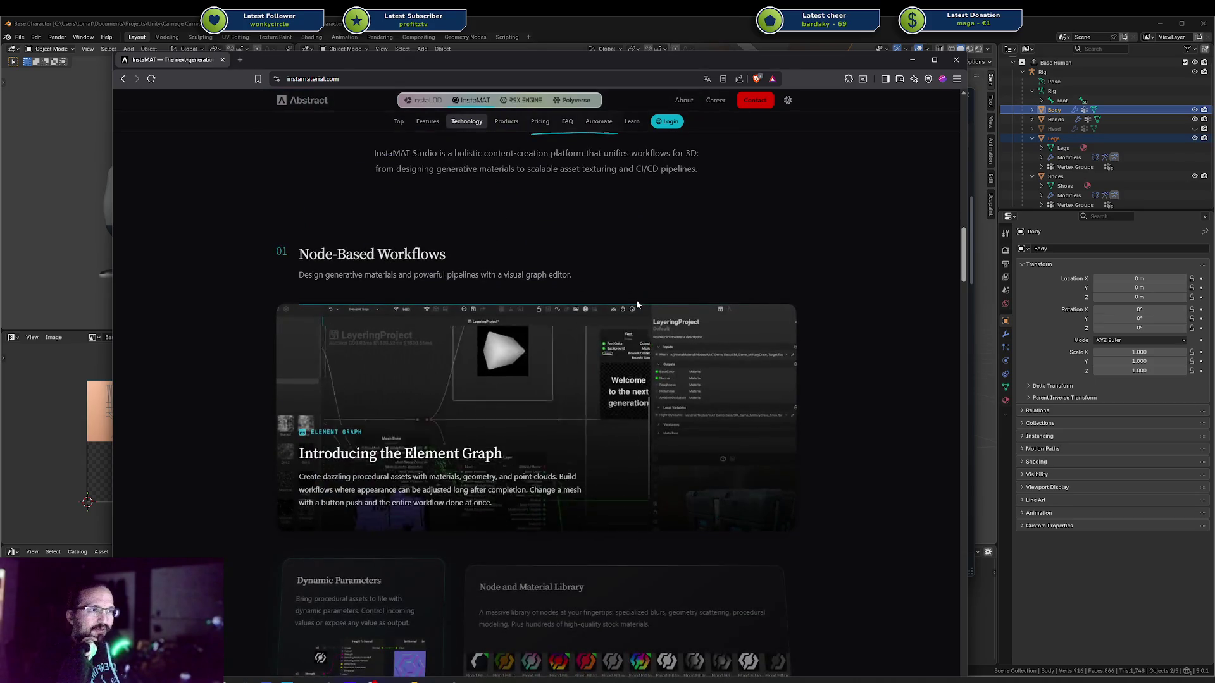
{"action": "scroll", "coordinate": [637, 304], "scroll_direction": "down", "scroll_amount": 4}
{"action": "scroll", "coordinate": [628, 306], "scroll_direction": "down", "scroll_amount": 4}
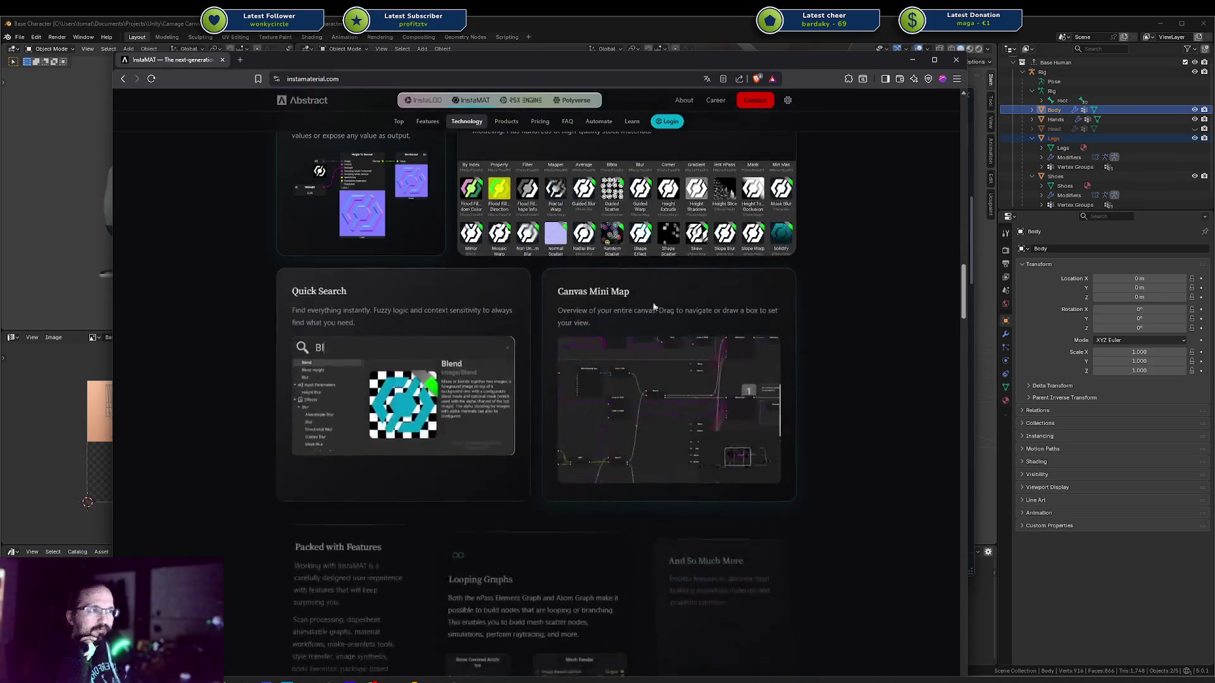
{"action": "left_click_drag", "start_coordinate": [963, 285], "coordinate": [949, 95]}
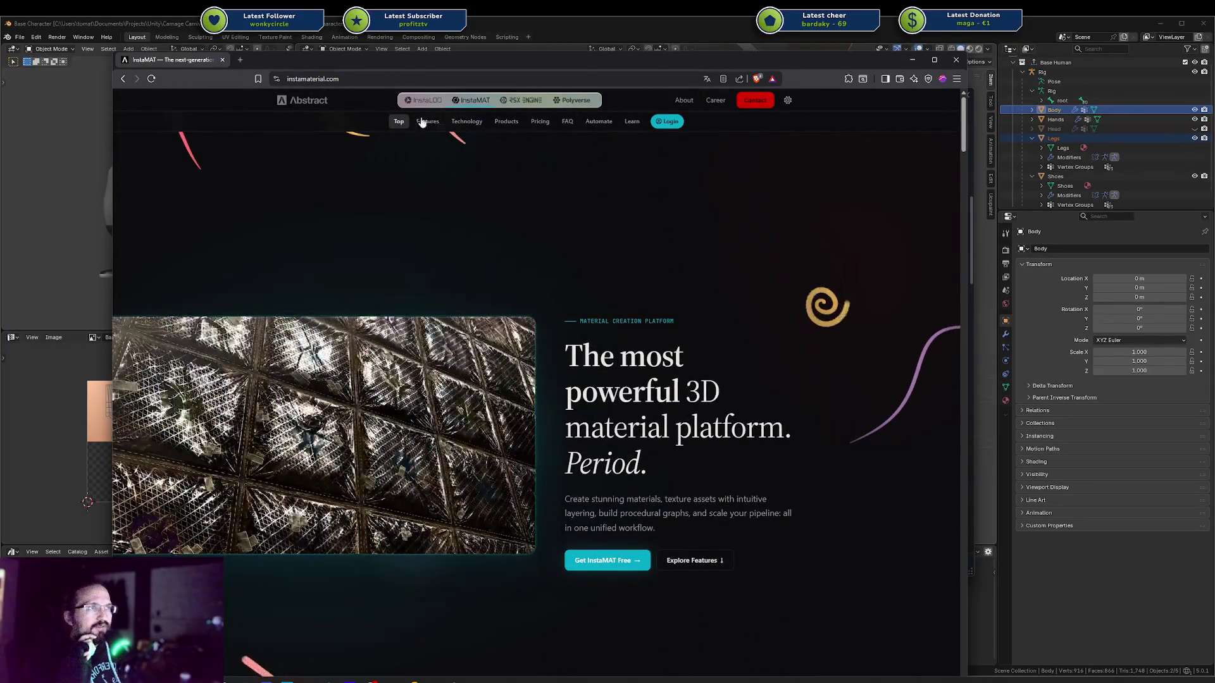
View InstaMAT's Free and Indie license prices, then hide the browser to return to Steam
{"action": "left_click", "coordinate": [540, 121]}
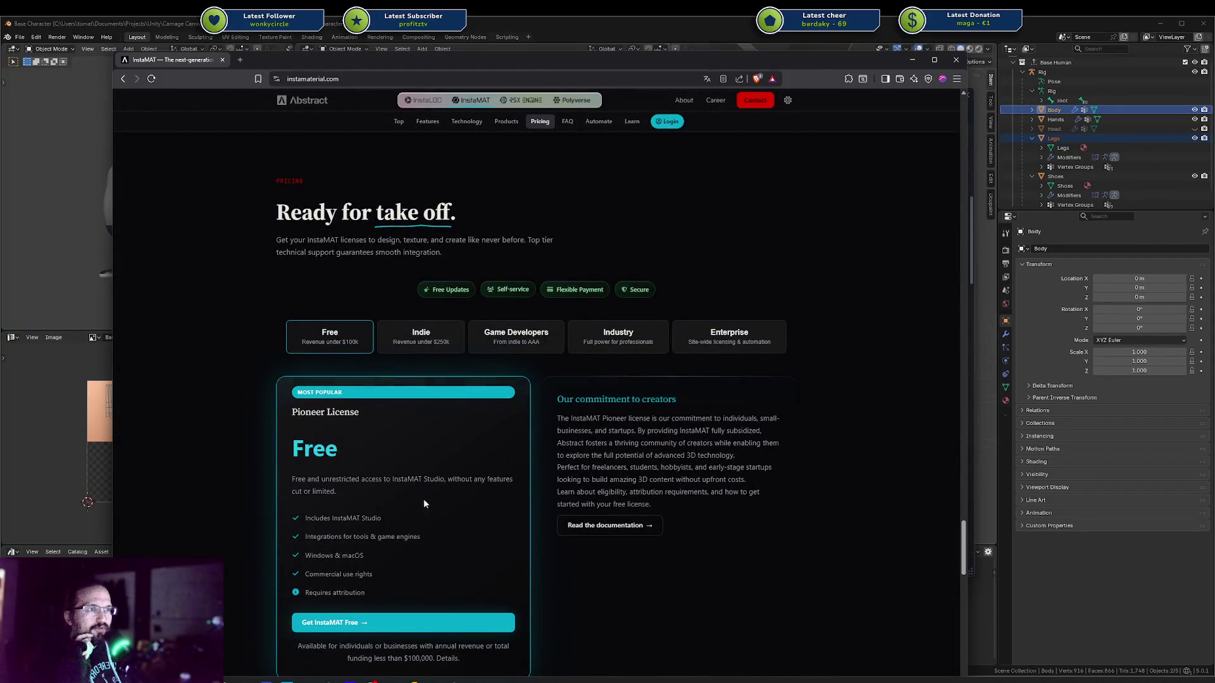
{"action": "mouse_move", "coordinate": [399, 593]}
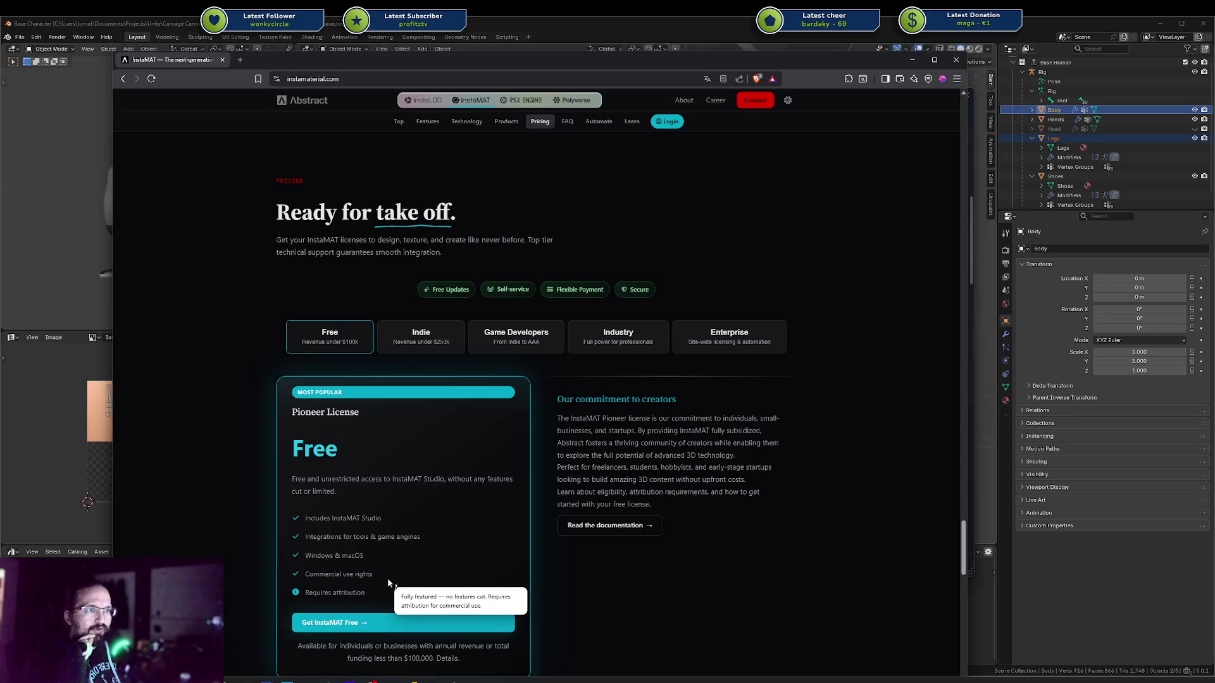
{"action": "left_click", "coordinate": [419, 348]}
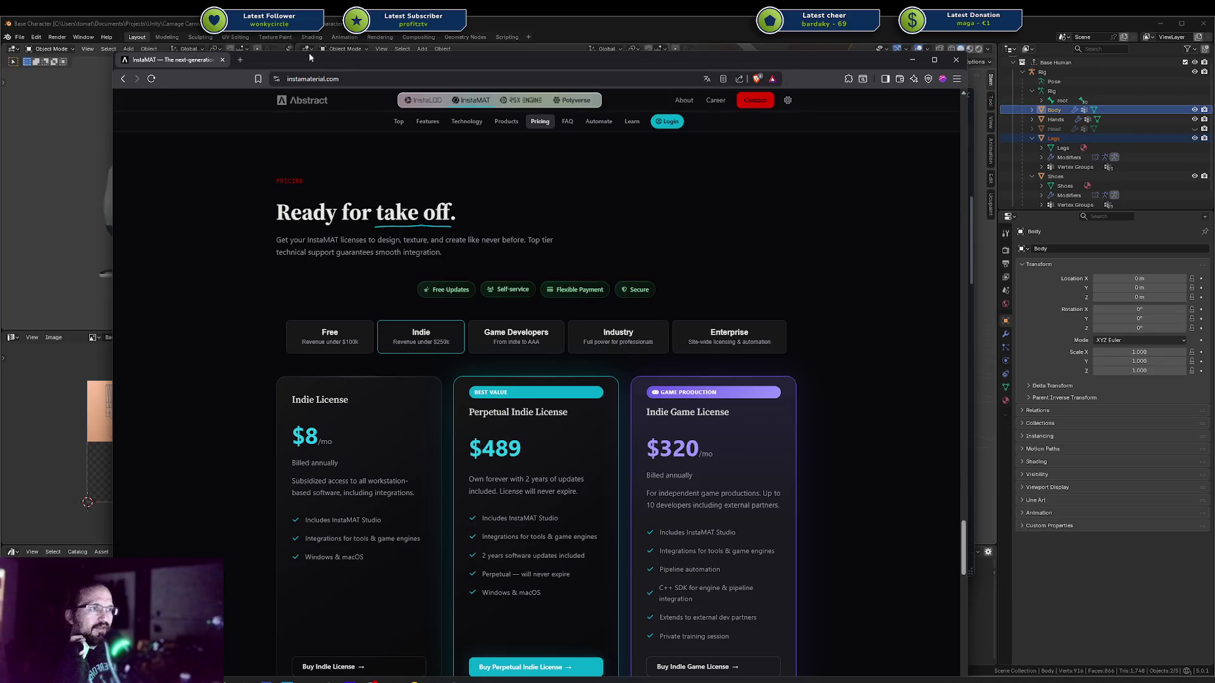
{"action": "key", "text": "ctrl+w"}
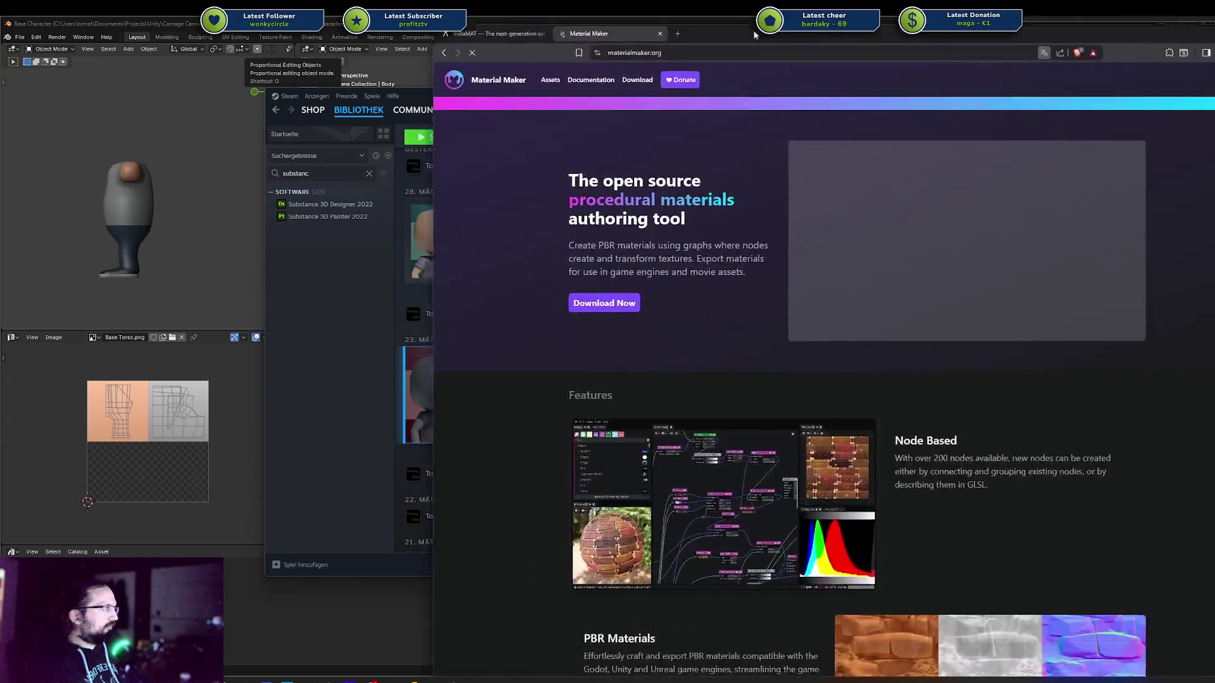
Drag the Material Maker browser window to the centre of the screen
{"action": "mouse_move", "coordinate": [680, 19]}
{"action": "left_mouse_down"}
{"action": "mouse_move", "coordinate": [492, 15]}
{"action": "mouse_move", "coordinate": [487, 47]}
{"action": "left_mouse_up"}
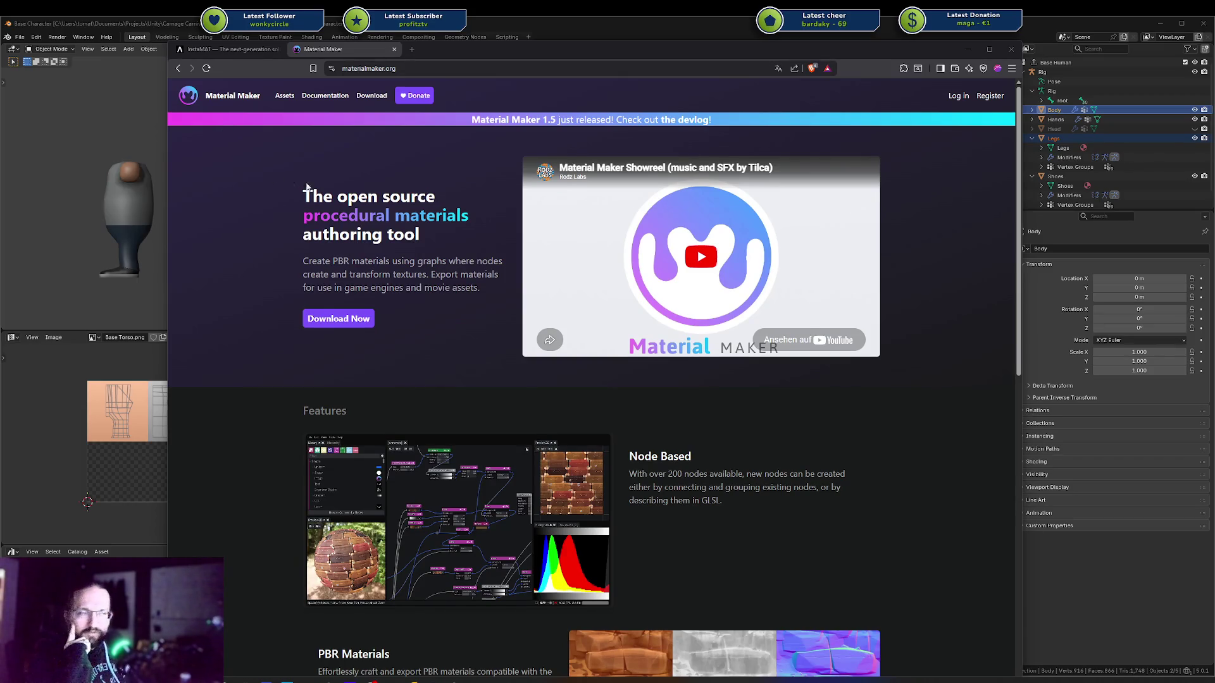
{"action": "scroll", "coordinate": [426, 311], "scroll_direction": "down", "scroll_amount": 3}
{"action": "scroll", "coordinate": [426, 311], "scroll_direction": "down", "scroll_amount": 7}
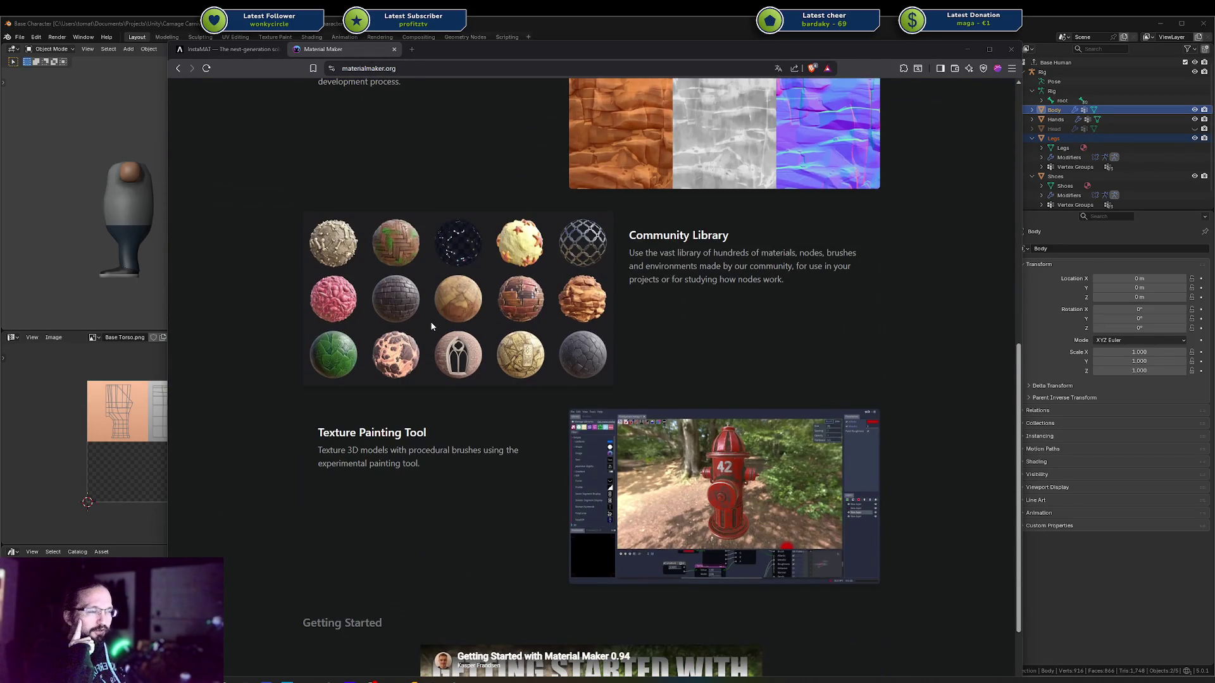
{"action": "scroll", "coordinate": [432, 326], "scroll_direction": "down", "scroll_amount": 2}
{"action": "scroll", "coordinate": [431, 325], "scroll_direction": "down", "scroll_amount": 2}
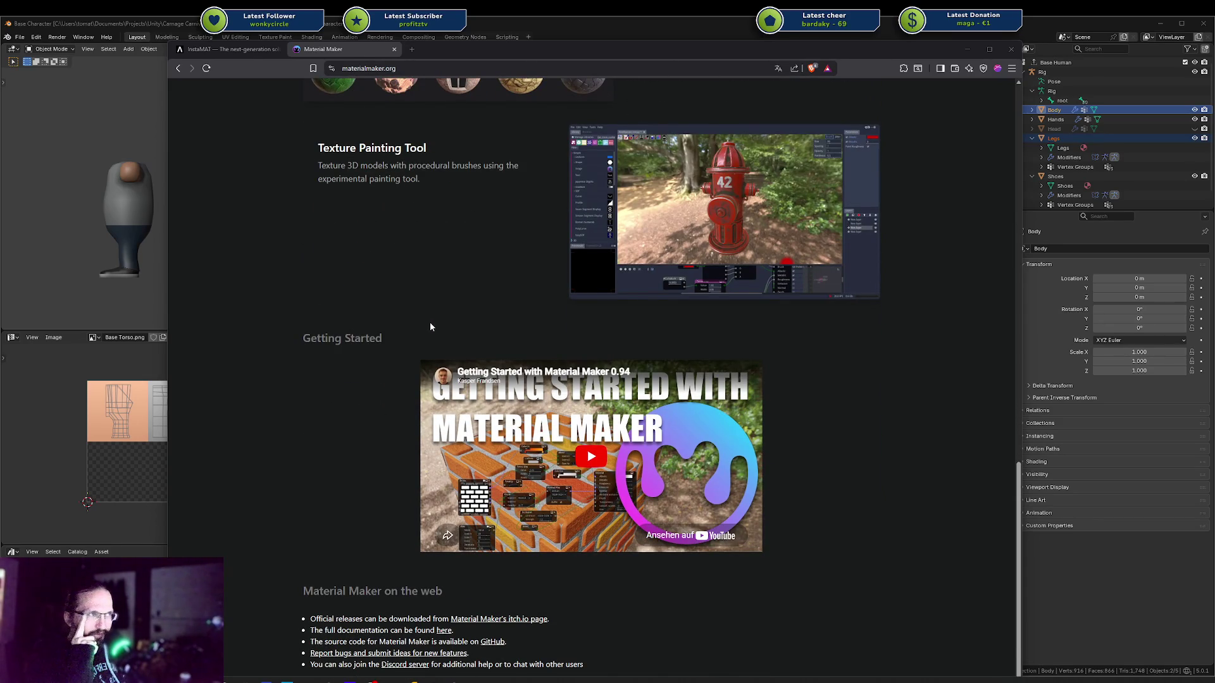
{"action": "scroll", "coordinate": [430, 321], "scroll_direction": "up", "scroll_amount": 12}
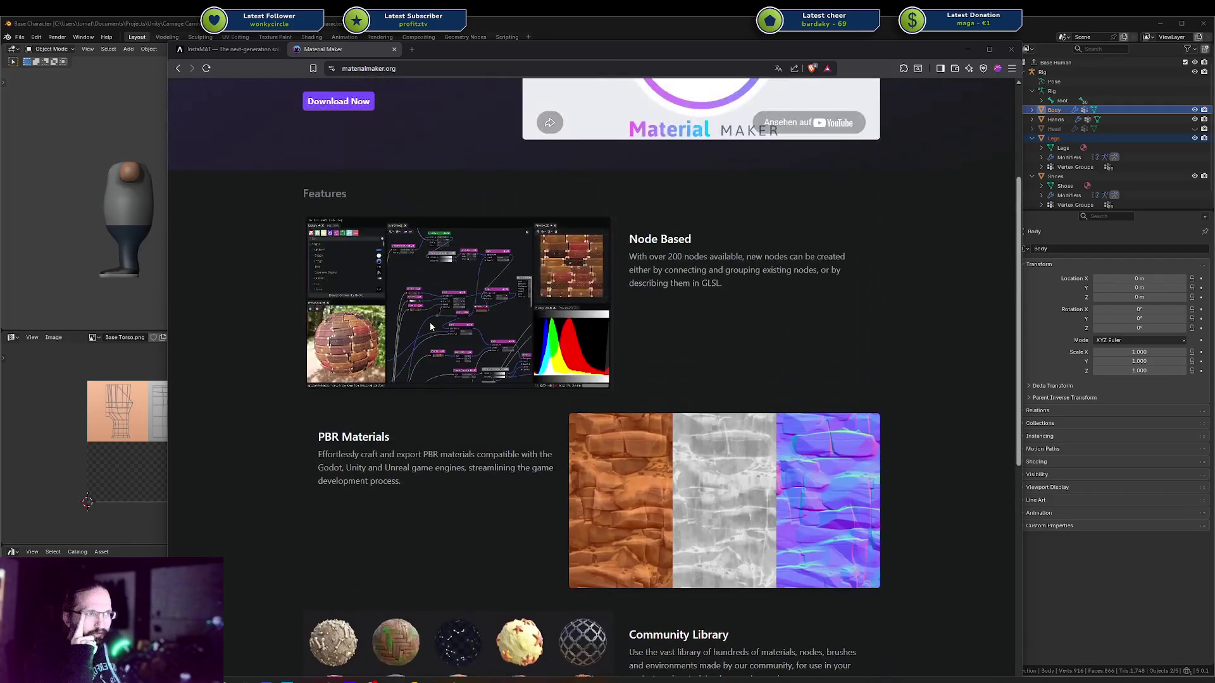
{"action": "scroll", "coordinate": [431, 321], "scroll_direction": "up", "scroll_amount": 3}
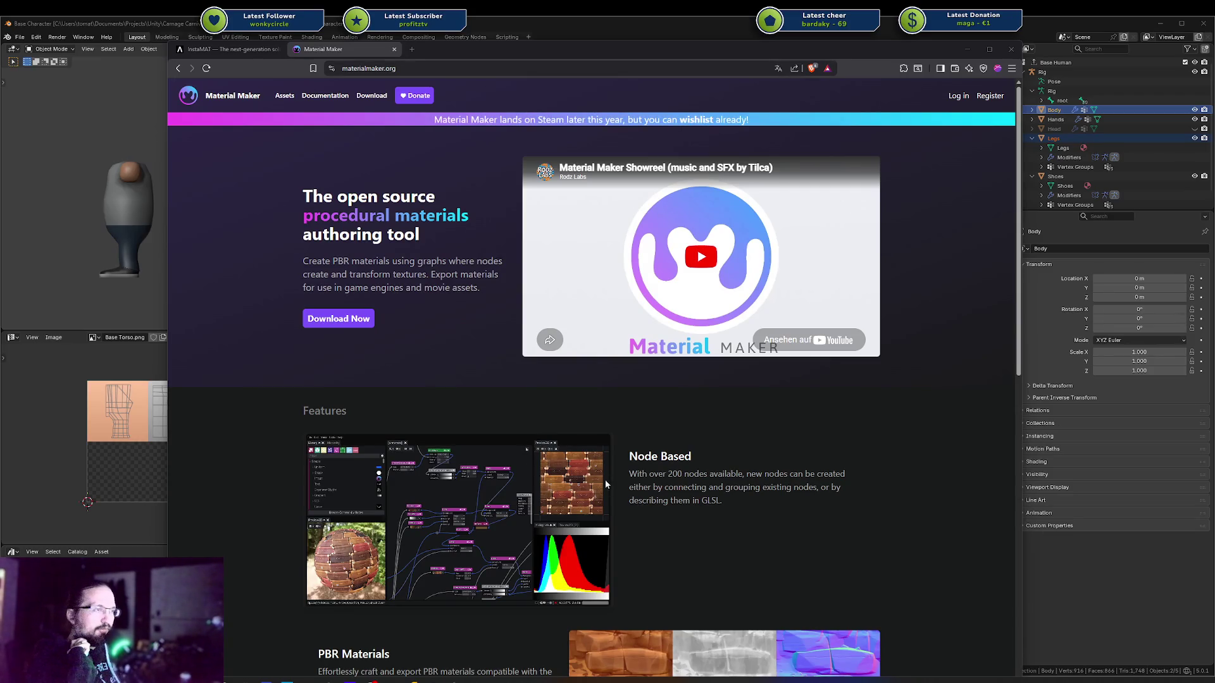
{"action": "key", "text": "super+Down"}
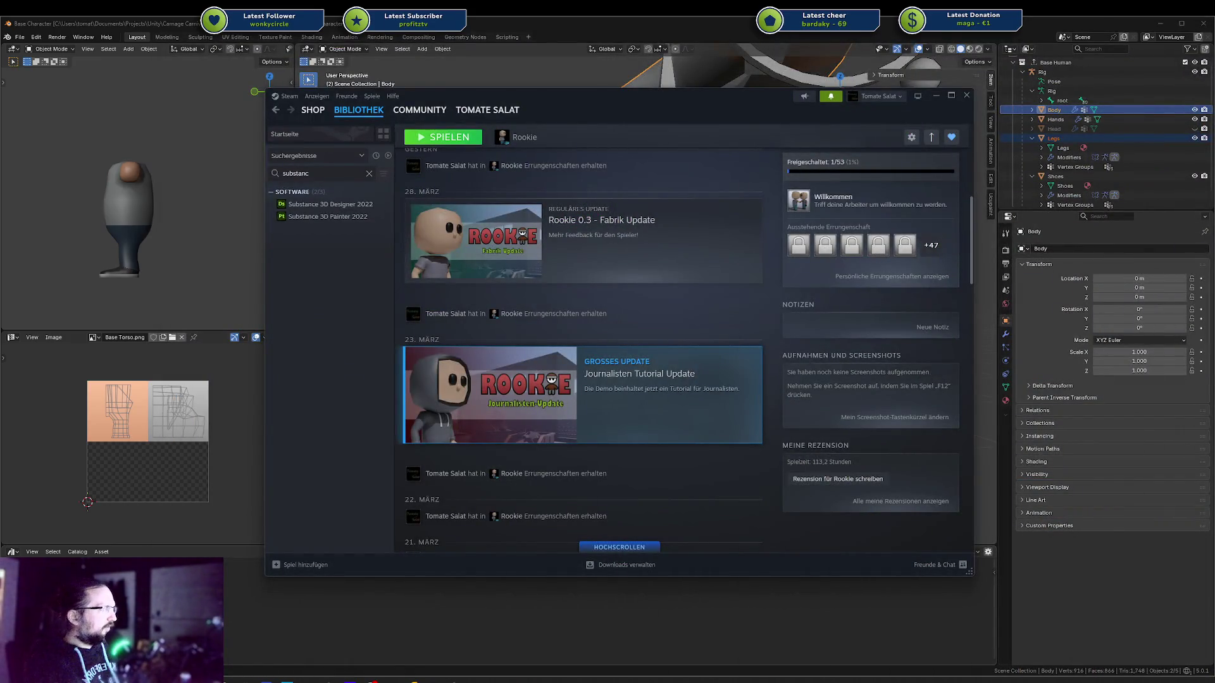
Switch back to the browser showing the Bluesky home feed
{"action": "key", "text": "alt+Tab"}
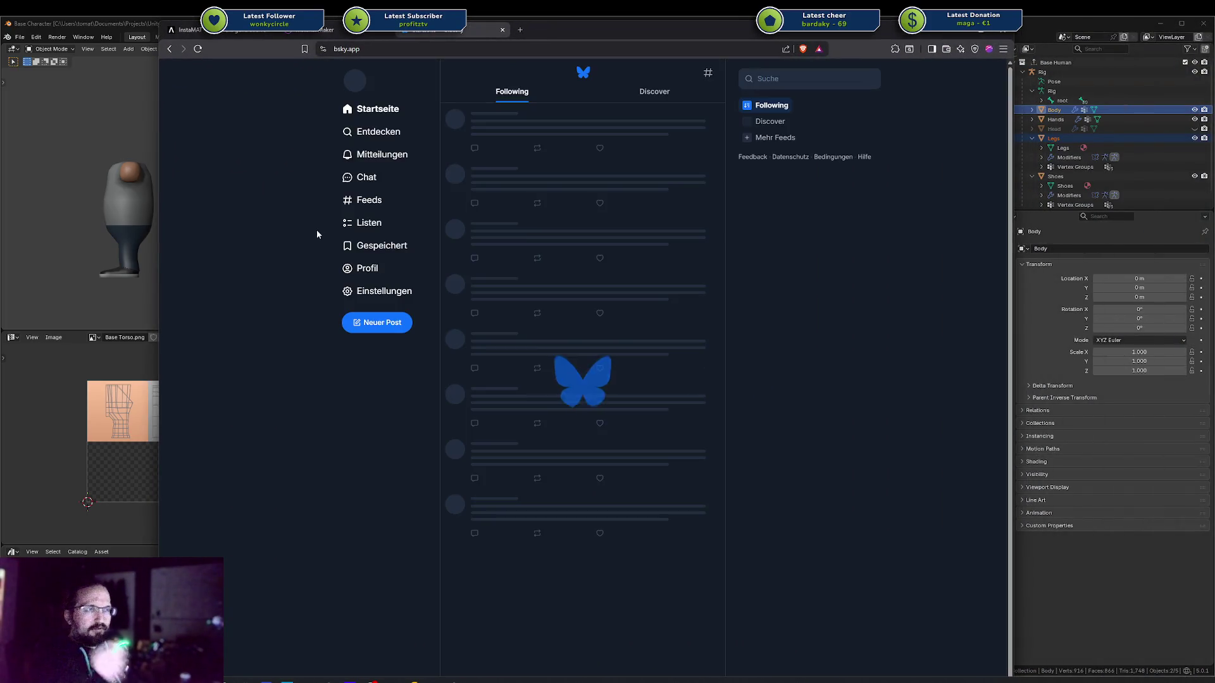
Open the account's Bluesky profile, scroll back through old stream announcement posts, then filter to Media
{"action": "left_click", "coordinate": [373, 268]}
{"action": "scroll", "coordinate": [559, 262], "scroll_direction": "down", "scroll_amount": 2}
{"action": "scroll", "coordinate": [560, 262], "scroll_direction": "down", "scroll_amount": 20}
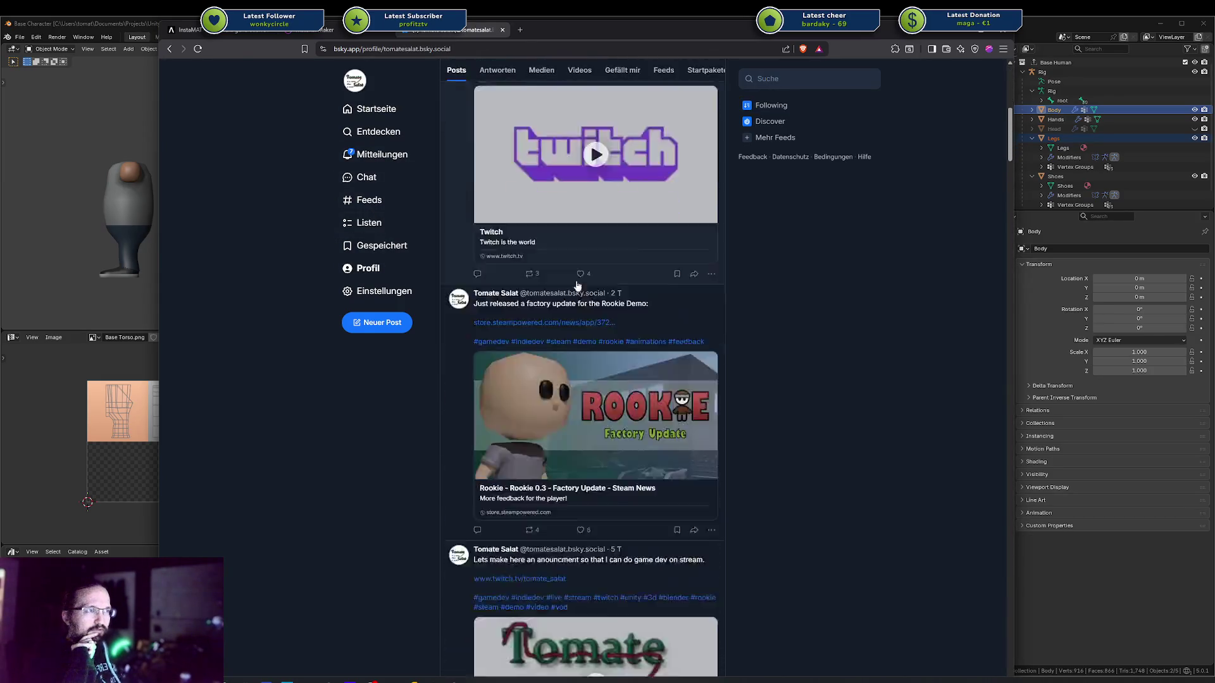
{"action": "scroll", "coordinate": [580, 305], "scroll_direction": "down", "scroll_amount": 15}
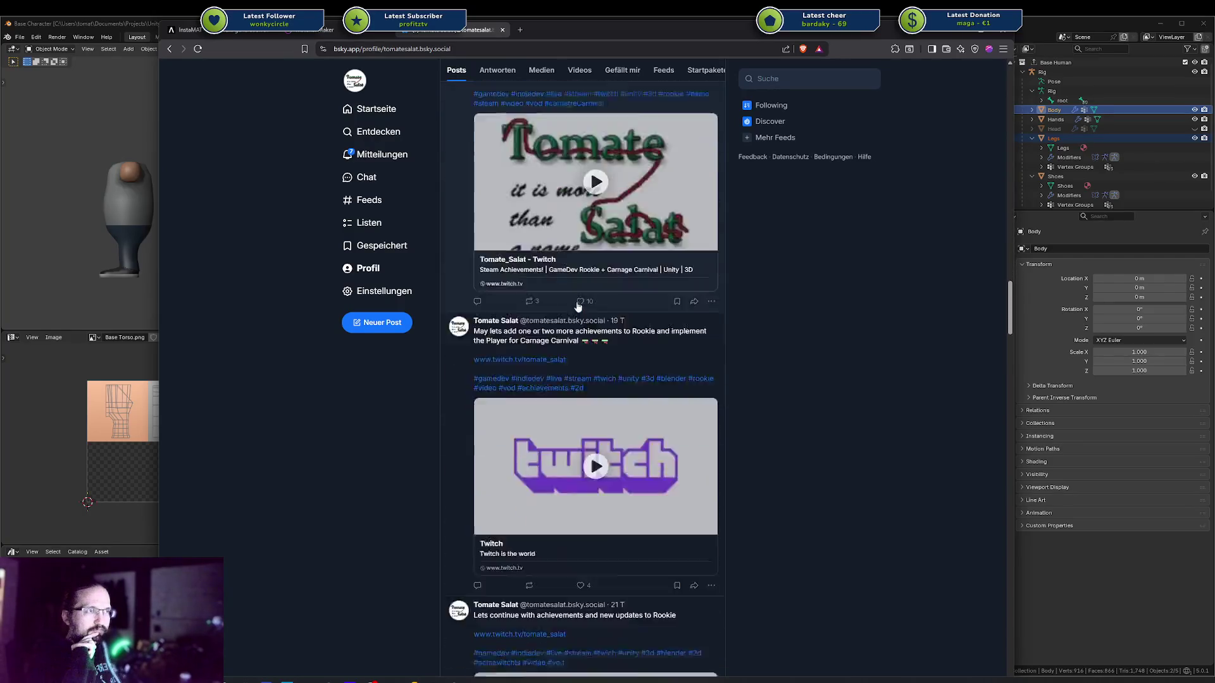
{"action": "scroll", "coordinate": [568, 308], "scroll_direction": "down", "scroll_amount": 15}
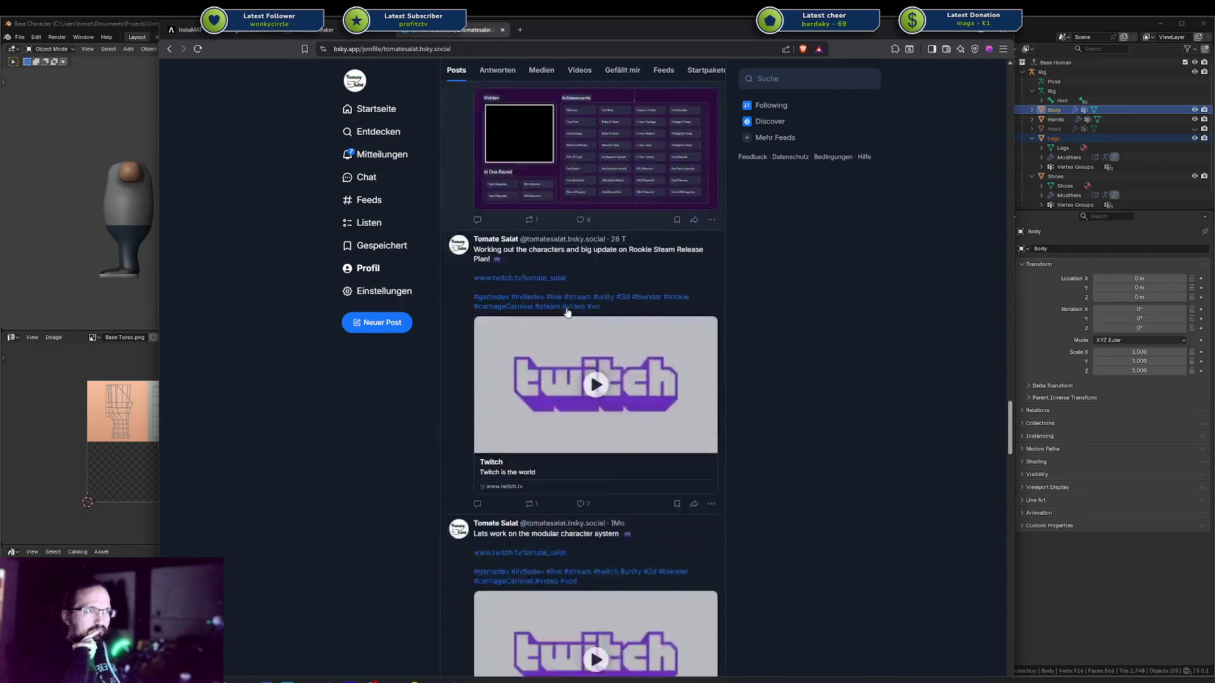
{"action": "scroll", "coordinate": [568, 311], "scroll_direction": "down", "scroll_amount": 15}
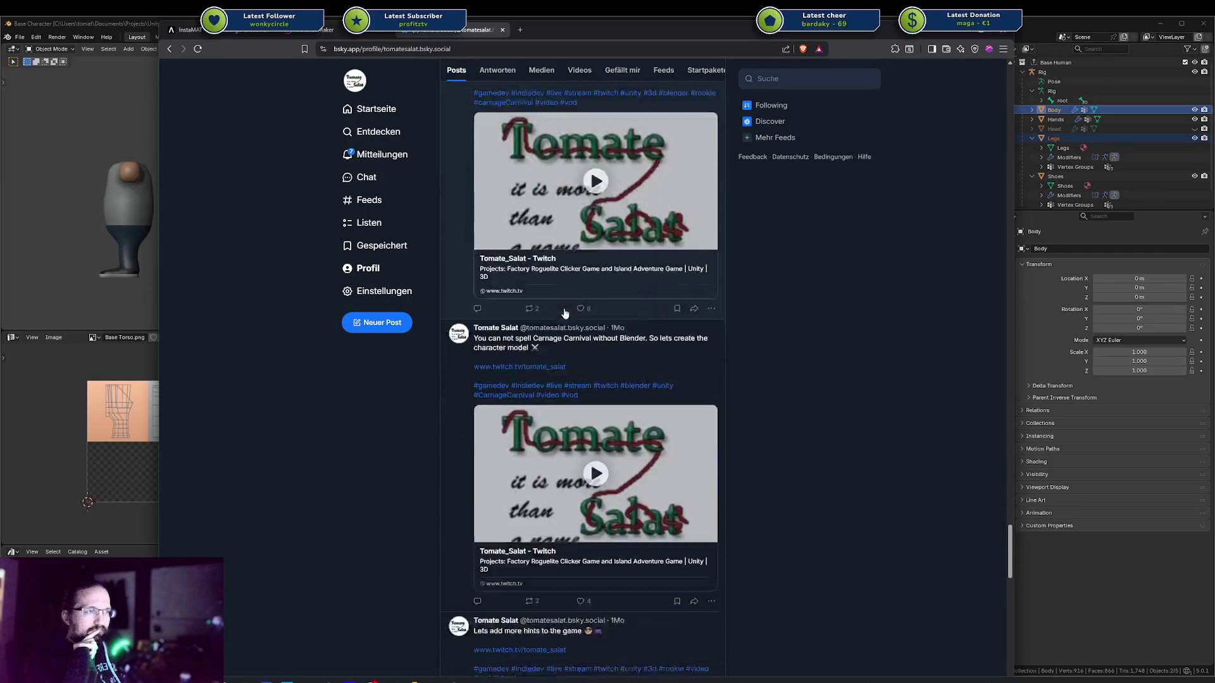
{"action": "scroll", "coordinate": [565, 309], "scroll_direction": "down", "scroll_amount": 15}
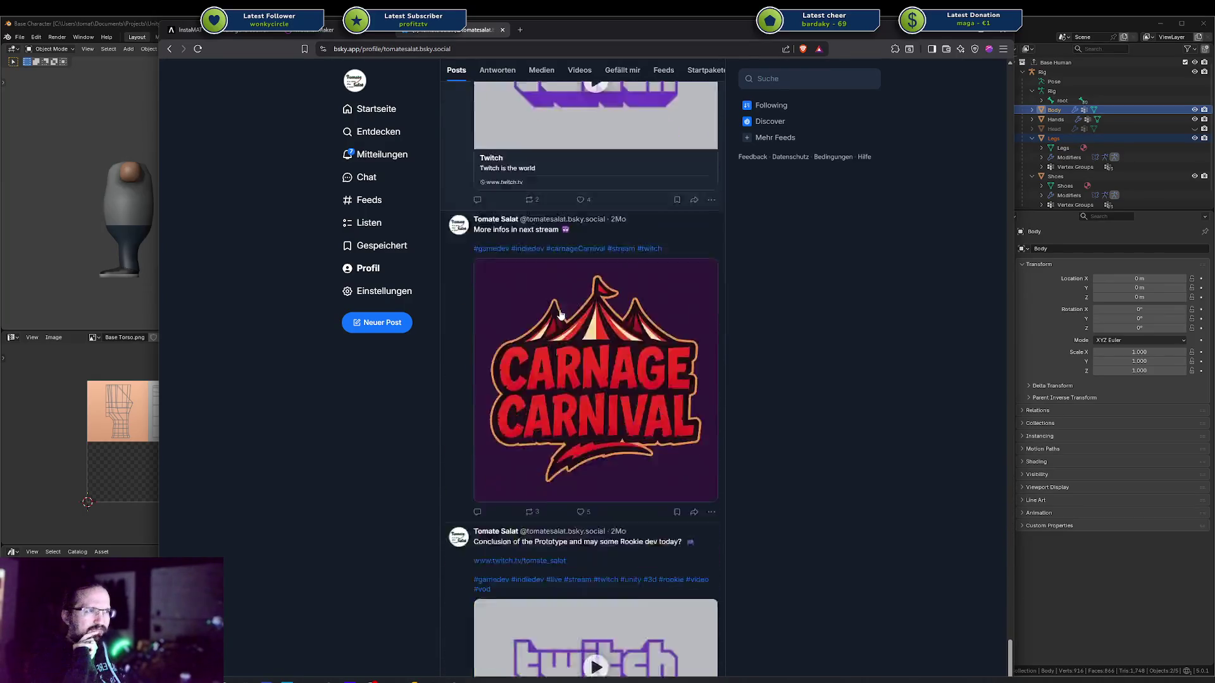
{"action": "scroll", "coordinate": [692, 323], "scroll_direction": "down", "scroll_amount": 15}
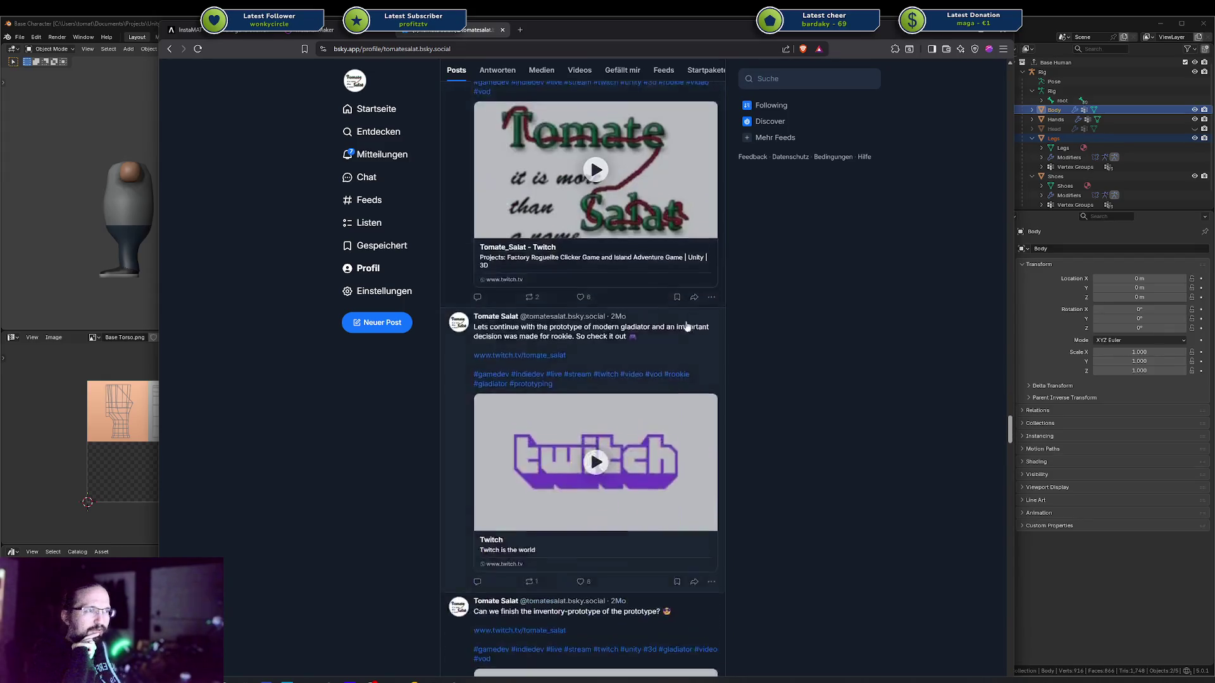
{"action": "scroll", "coordinate": [672, 324], "scroll_direction": "down", "scroll_amount": 15}
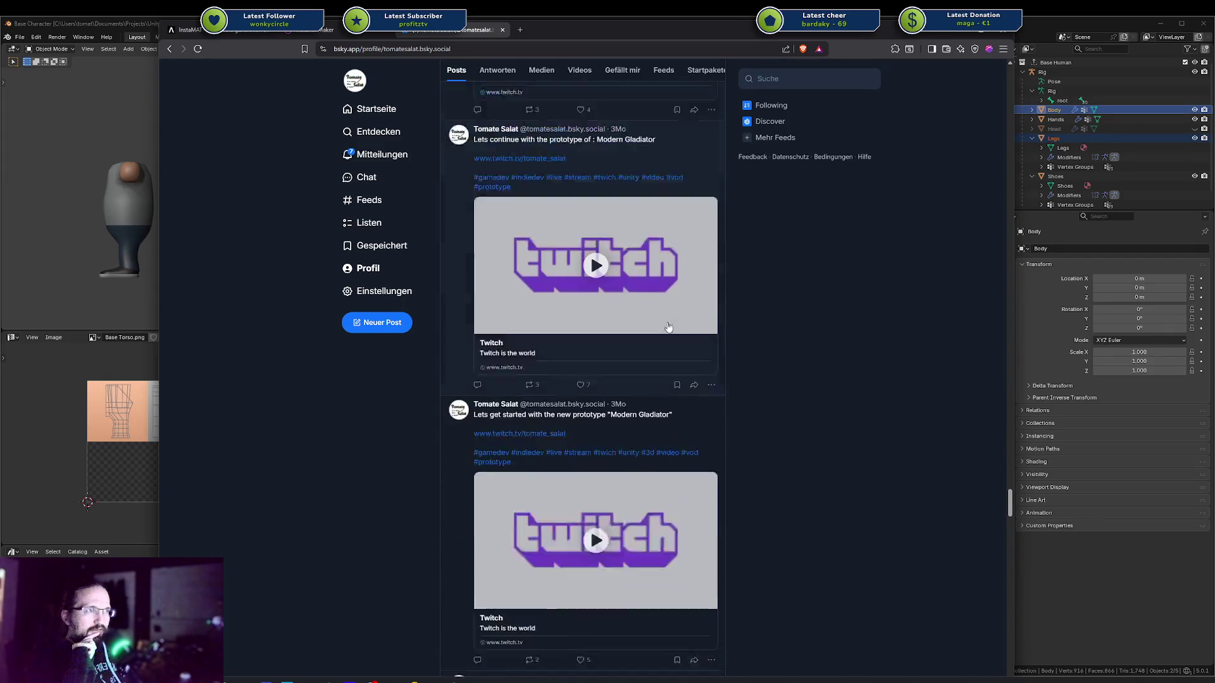
{"action": "scroll", "coordinate": [643, 340], "scroll_direction": "down", "scroll_amount": 15}
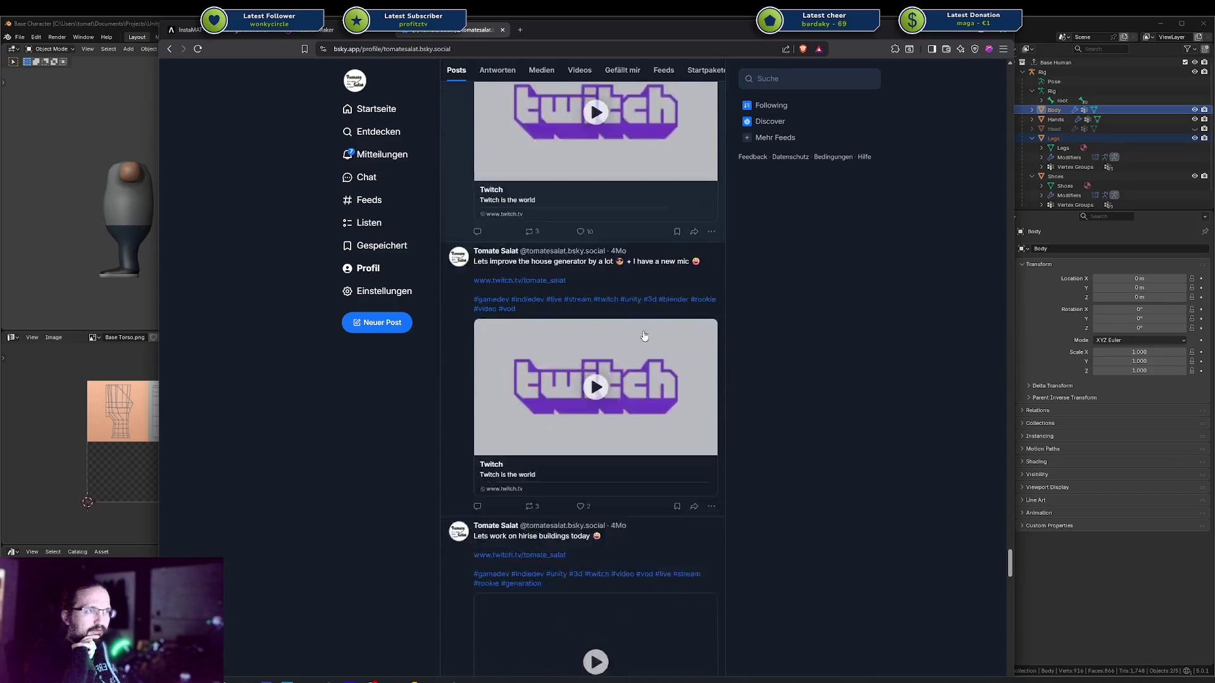
{"action": "scroll", "coordinate": [639, 336], "scroll_direction": "down", "scroll_amount": 15}
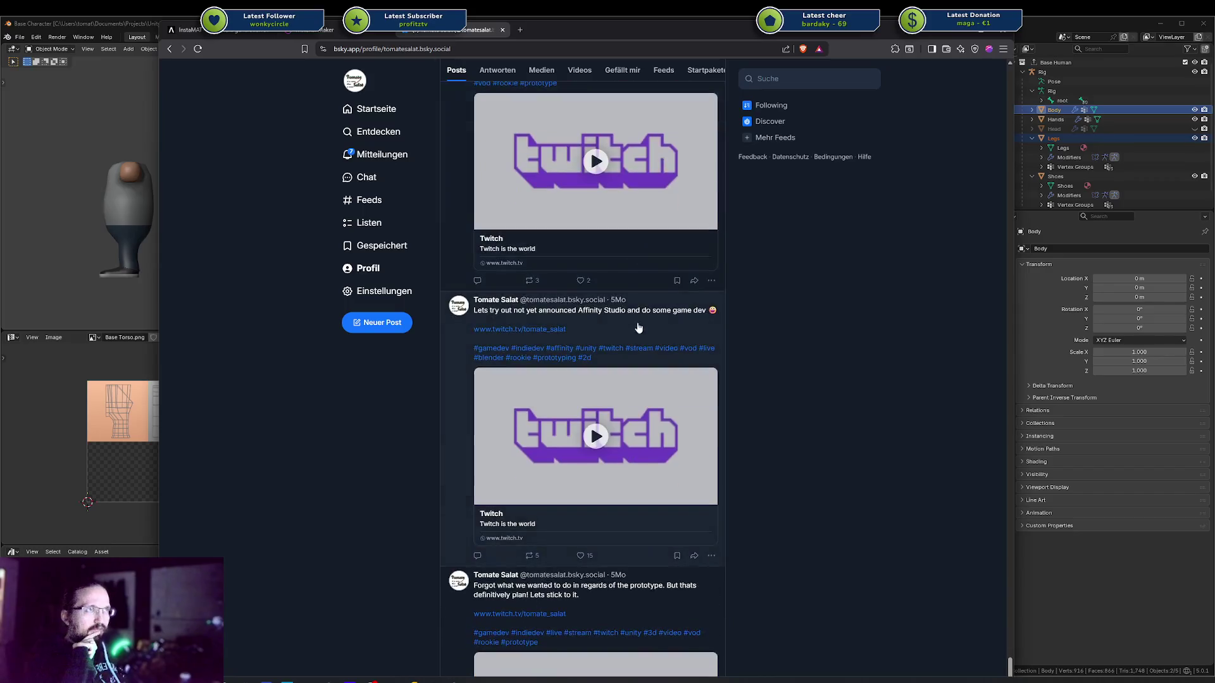
{"action": "left_click", "coordinate": [541, 70]}
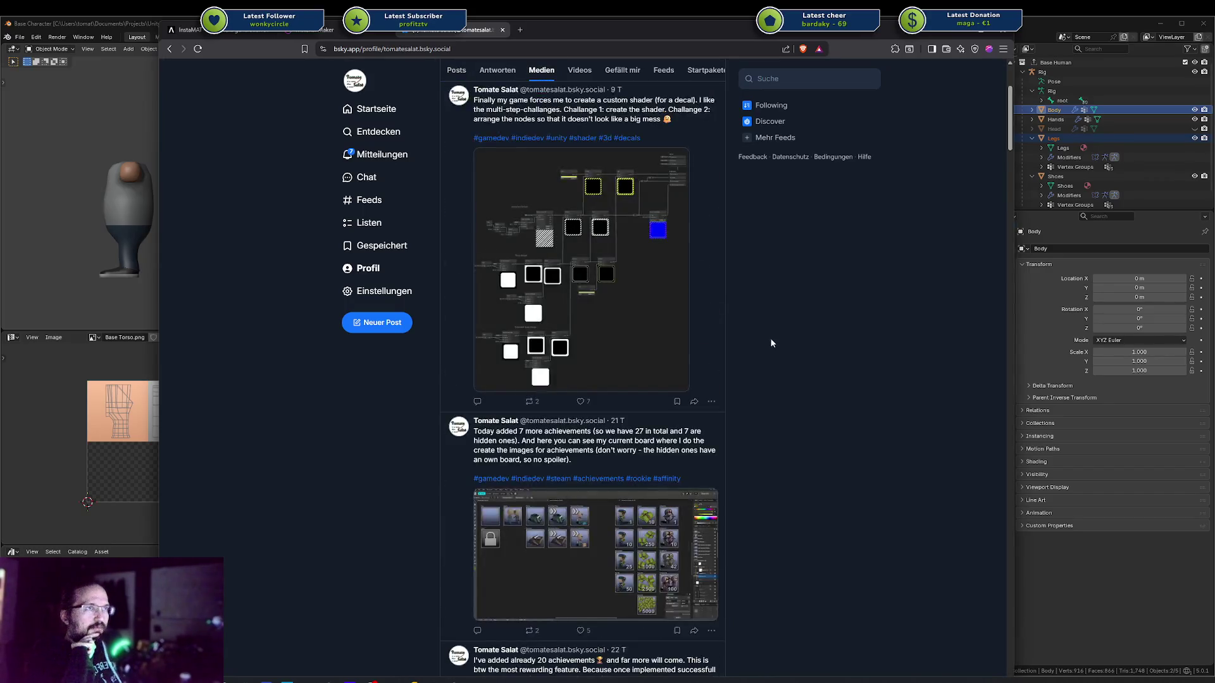
View the solar panel Material Maker screenshot enlarged, then close it
{"action": "scroll", "coordinate": [765, 341], "scroll_direction": "down", "scroll_amount": 10}
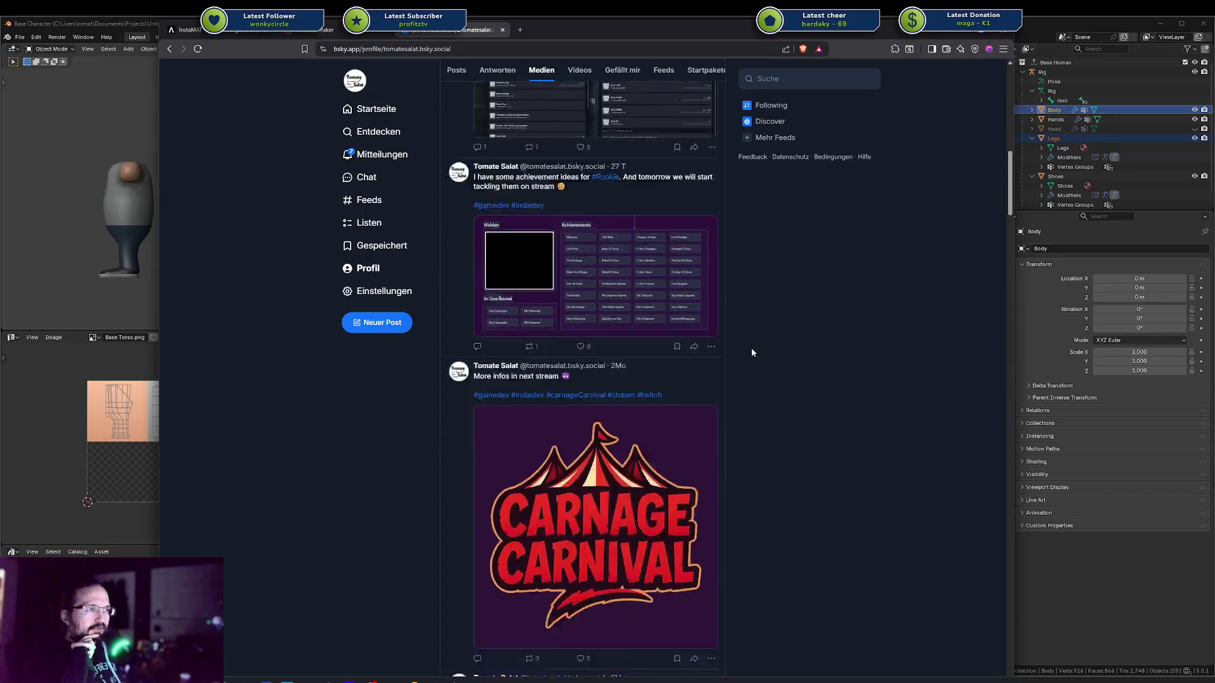
{"action": "scroll", "coordinate": [751, 352], "scroll_direction": "up", "scroll_amount": 2}
{"action": "left_click", "coordinate": [640, 411]}
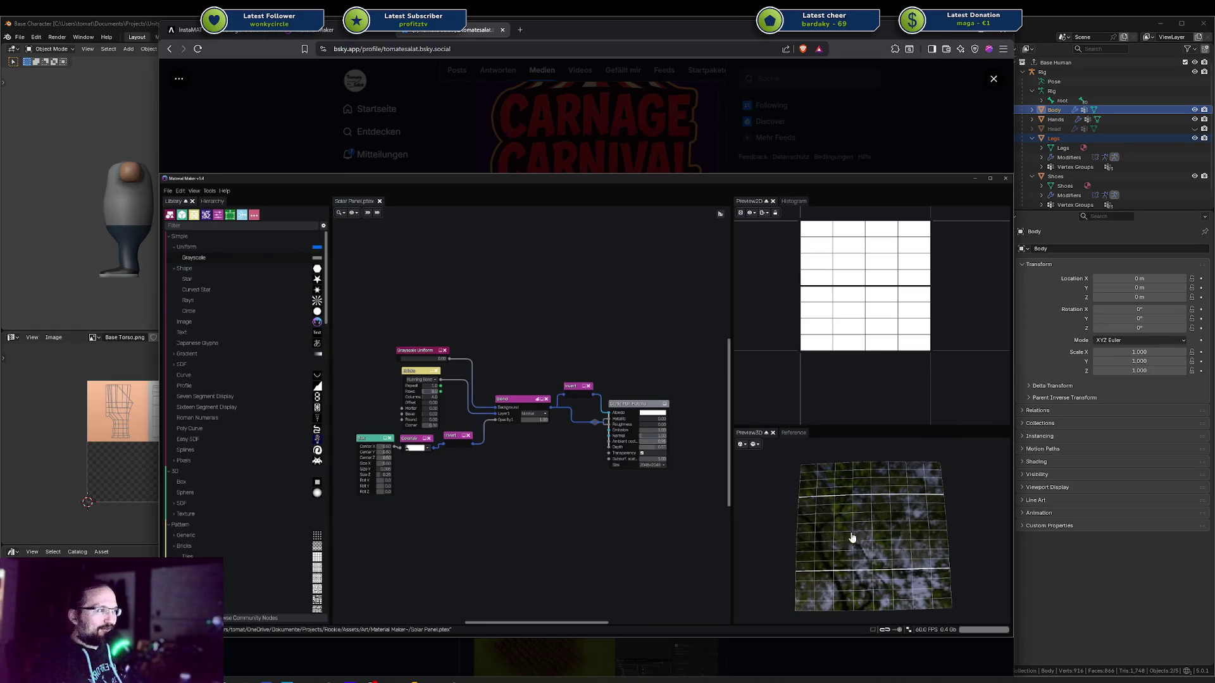
{"action": "left_click", "coordinate": [454, 445]}
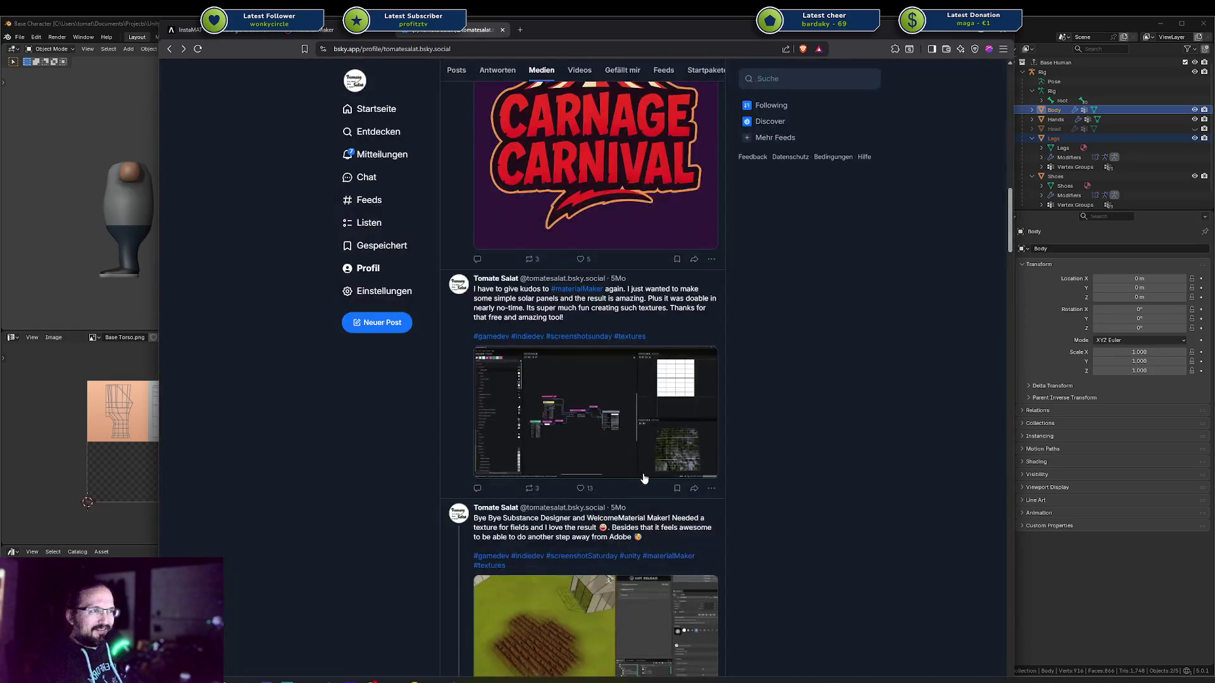
Enlarge the field texture node graph and textured field screenshots in turn, closing each
{"action": "scroll", "coordinate": [641, 478], "scroll_direction": "down", "scroll_amount": 5}
{"action": "scroll", "coordinate": [600, 448], "scroll_direction": "down", "scroll_amount": 3}
{"action": "left_click", "coordinate": [605, 474]}
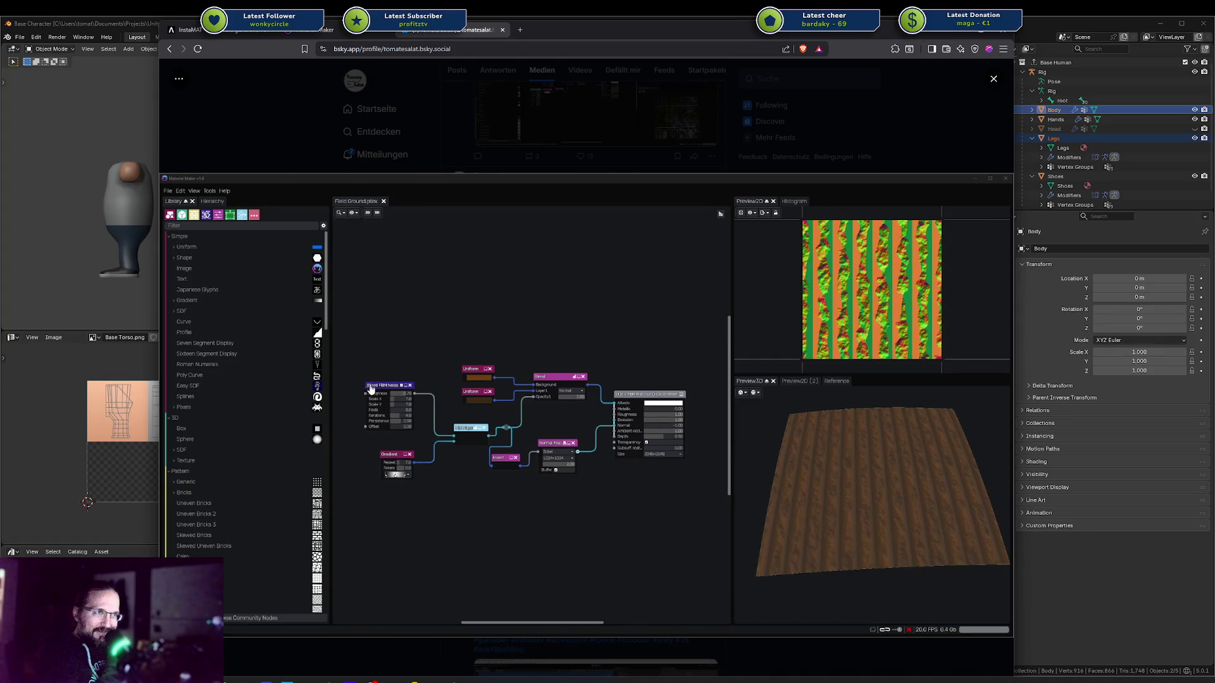
{"action": "key", "text": "Escape"}
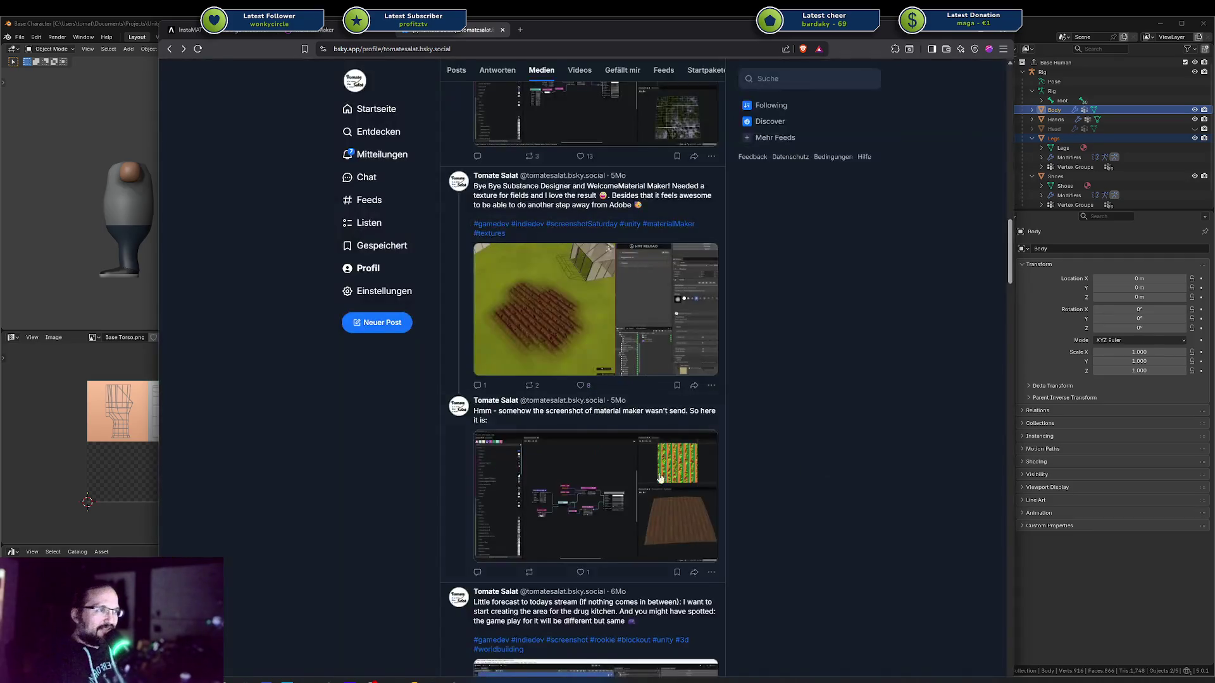
{"action": "left_click", "coordinate": [597, 346]}
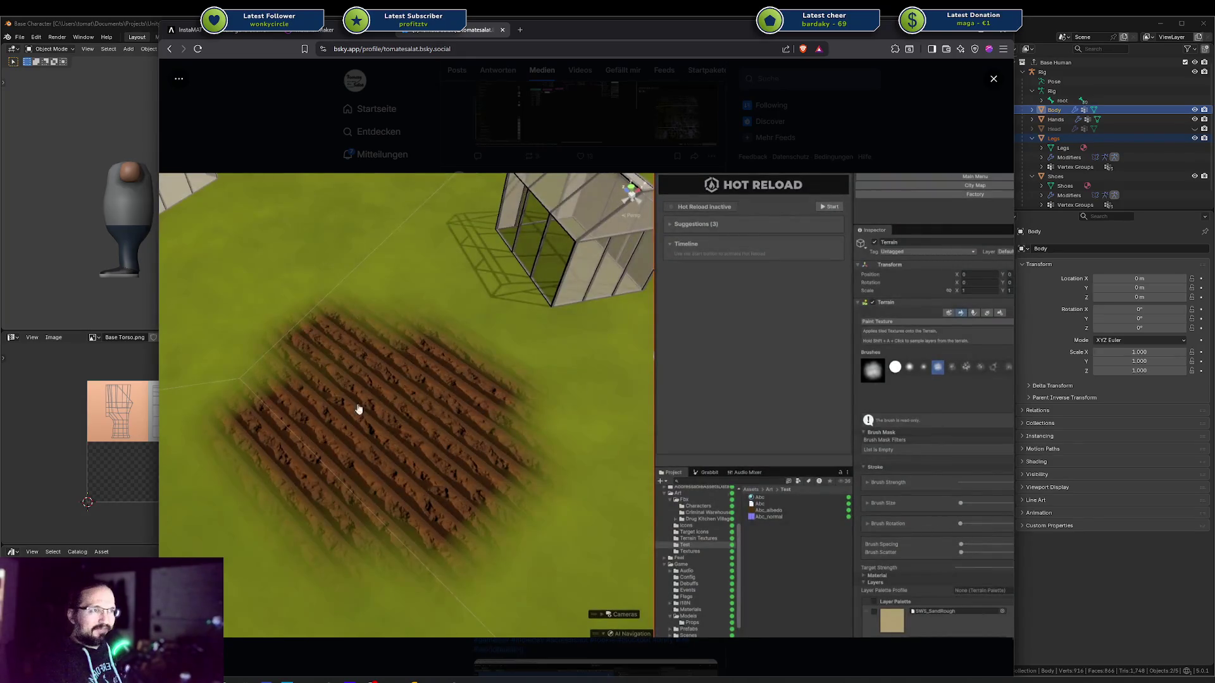
{"action": "key", "text": "Escape"}
Bring up the materialmaker.org homepage in the browser
{"action": "scroll", "coordinate": [555, 344], "scroll_direction": "up", "scroll_amount": 5}
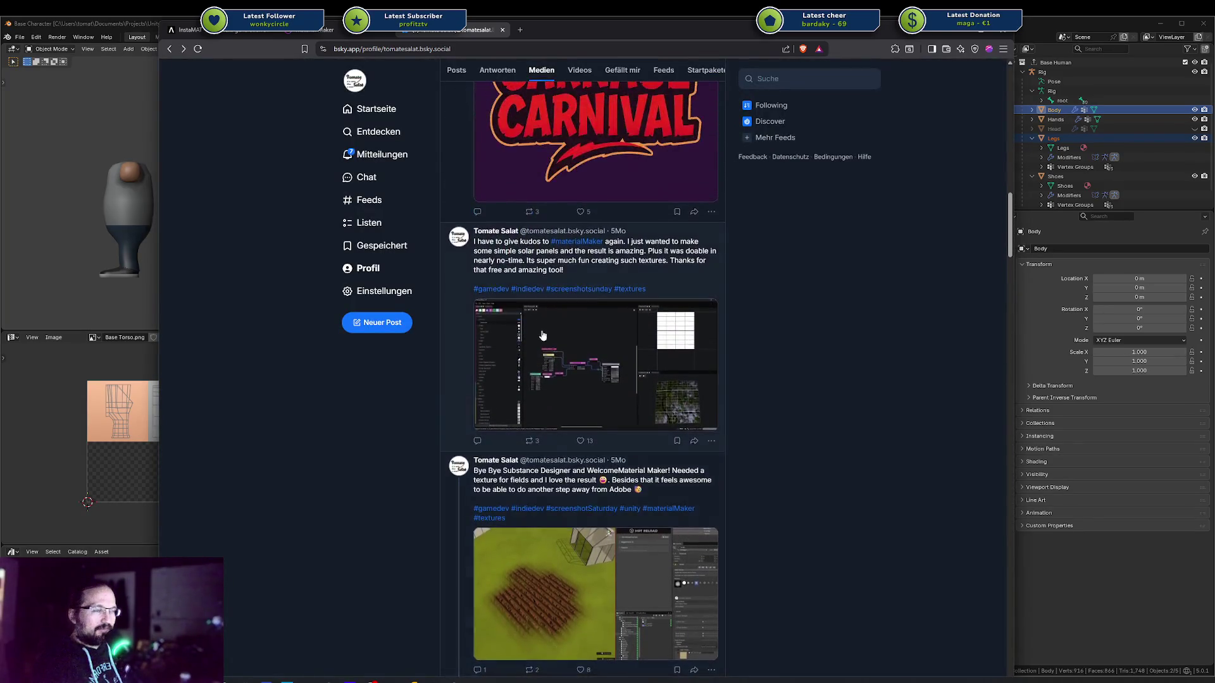
{"action": "scroll", "coordinate": [622, 358], "scroll_direction": "down", "scroll_amount": 4}
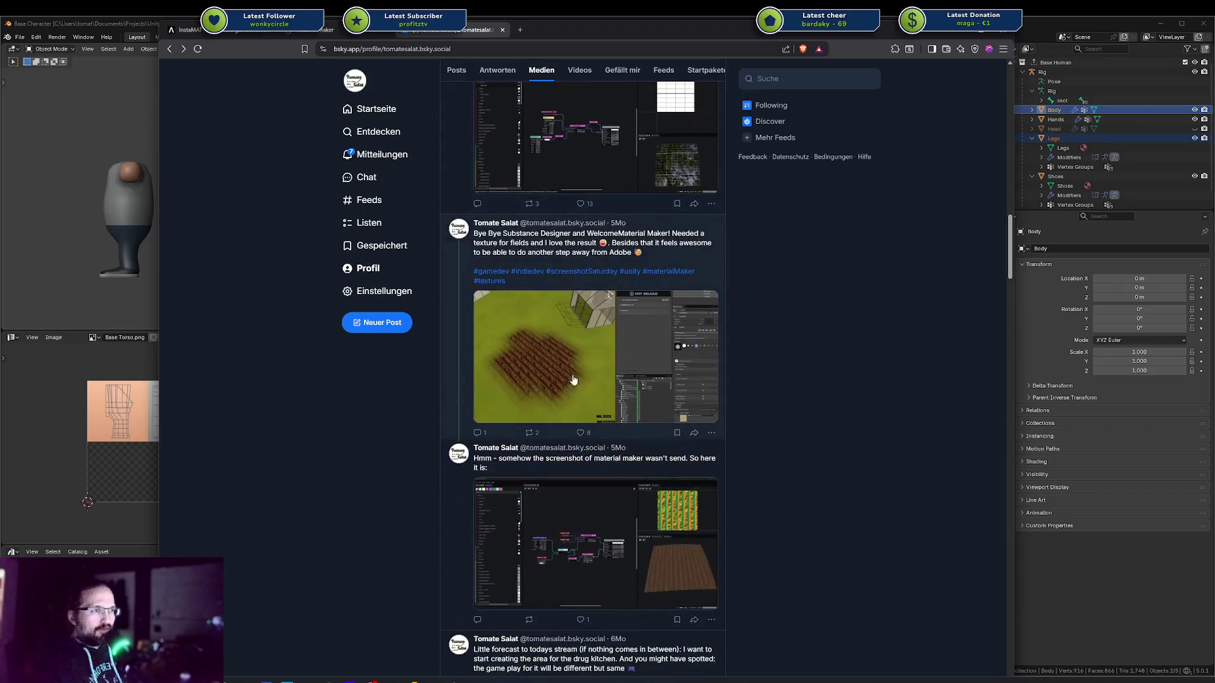
{"action": "scroll", "coordinate": [734, 538], "scroll_direction": "down", "scroll_amount": 4}
{"action": "scroll", "coordinate": [766, 481], "scroll_direction": "up", "scroll_amount": 4}
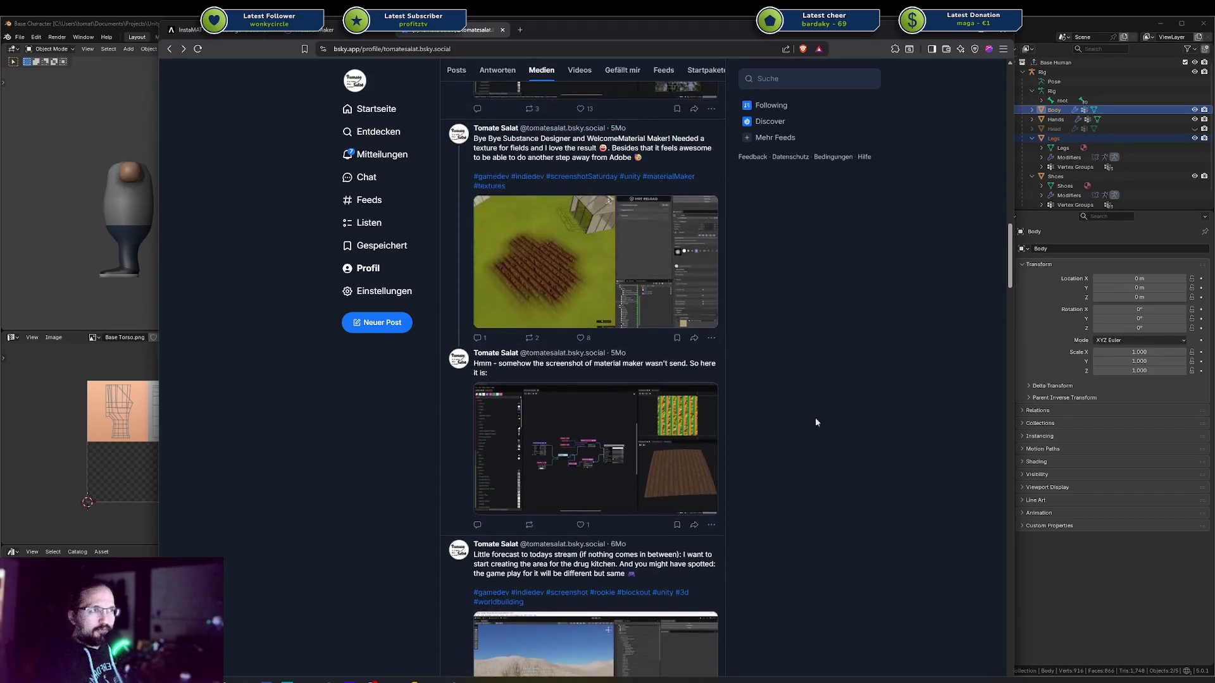
{"action": "left_click", "coordinate": [323, 30]}
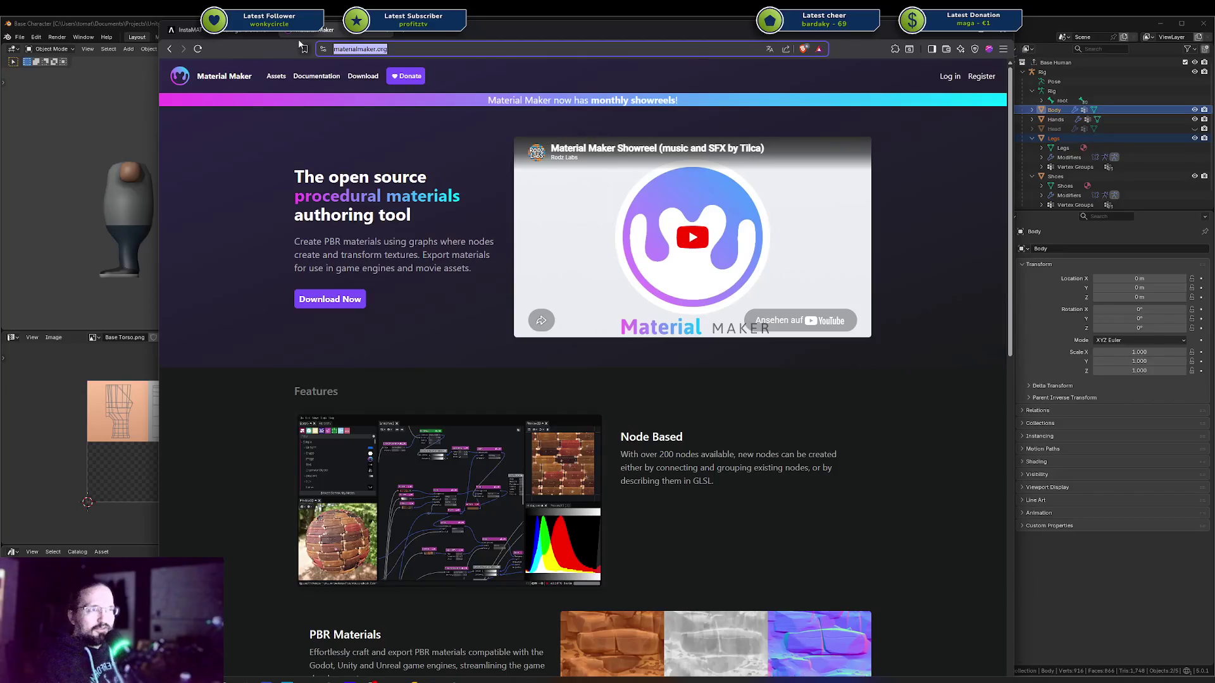
Close the browser with all its Material Maker pages and bring the marmoset.co window forward
{"action": "scroll", "coordinate": [647, 160], "scroll_direction": "down", "scroll_amount": 2}
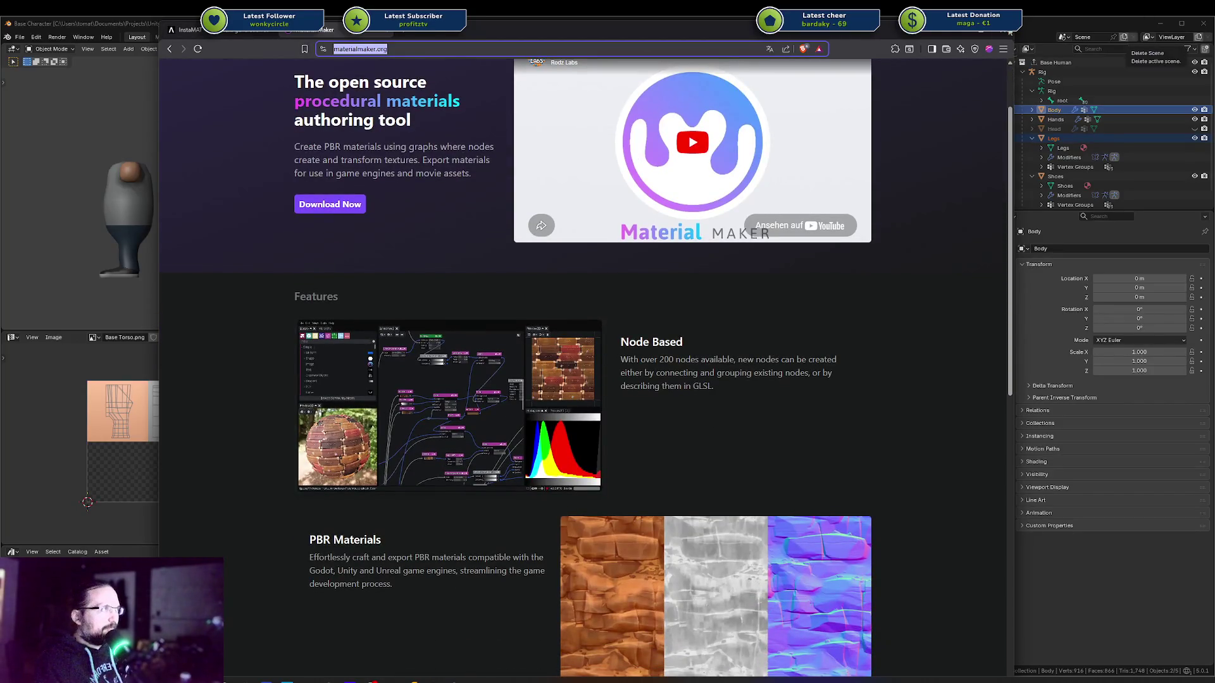
{"action": "left_click", "coordinate": [999, 30]}
{"action": "left_click", "coordinate": [560, 139]}
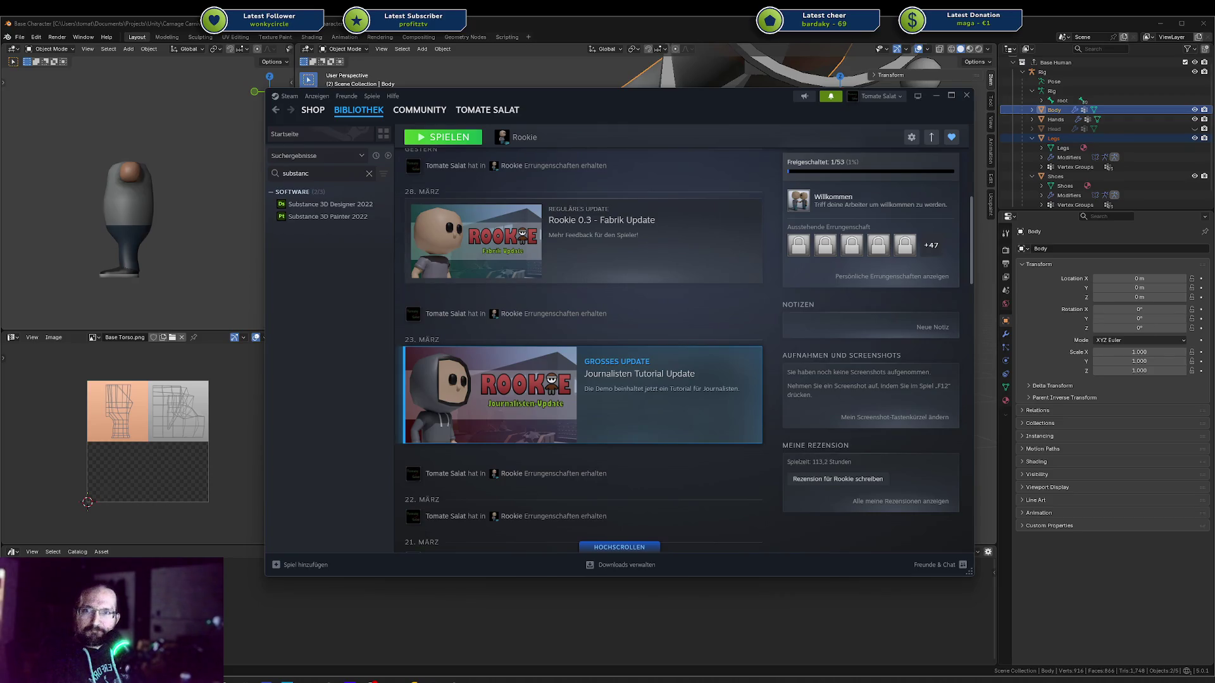
{"action": "key", "text": "alt+Tab"}
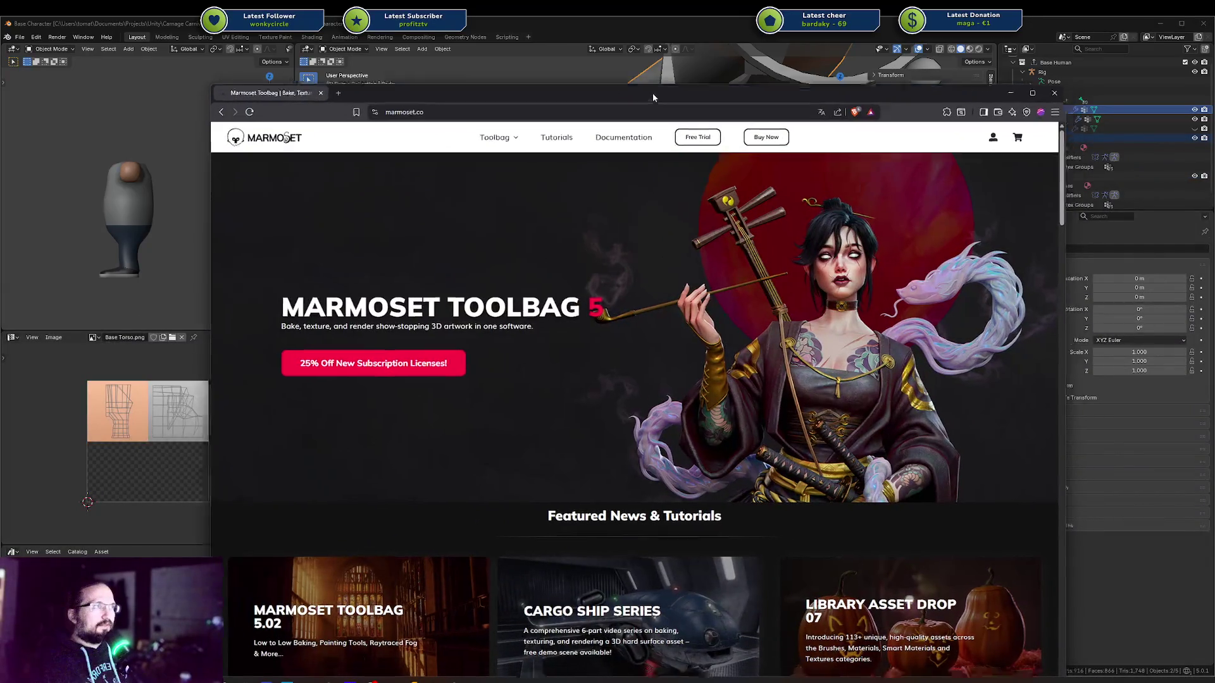
Review the Toolbag 5 hero section at the top of marmoset.co, highlighting its subtitle
{"action": "left_click_drag", "start_coordinate": [658, 98], "coordinate": [590, 38]}
{"action": "scroll", "coordinate": [664, 144], "scroll_direction": "down", "scroll_amount": 3}
{"action": "scroll", "coordinate": [663, 146], "scroll_direction": "down", "scroll_amount": 15}
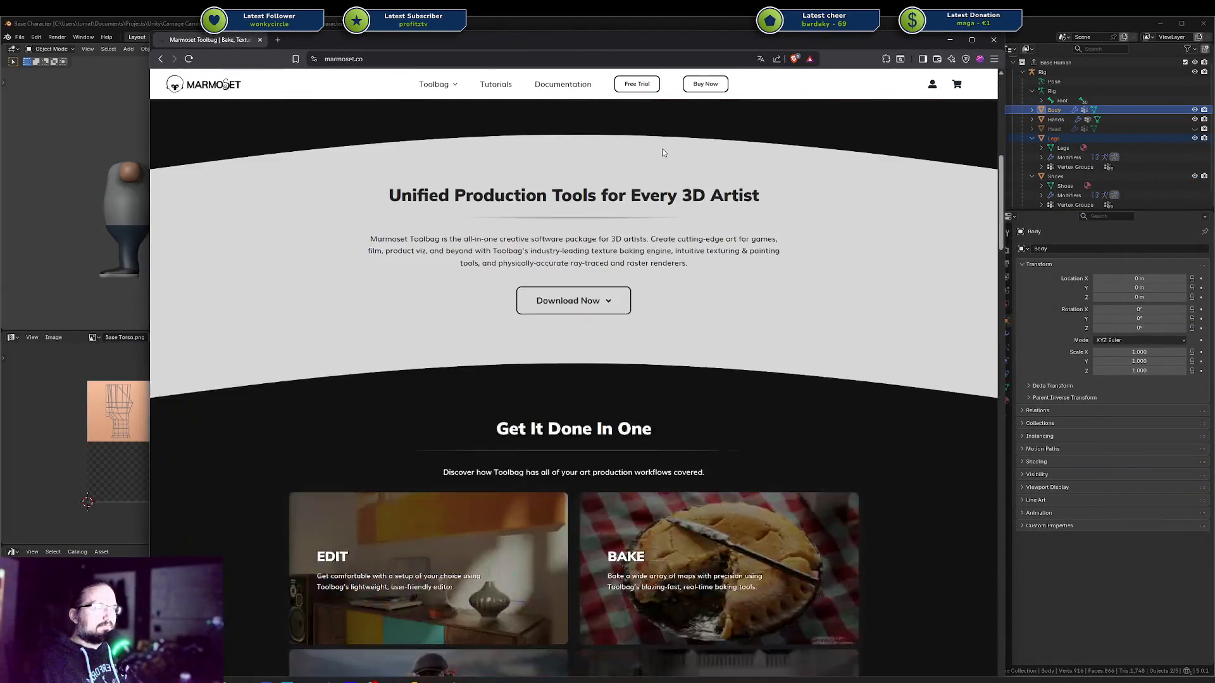
{"action": "scroll", "coordinate": [659, 159], "scroll_direction": "up", "scroll_amount": 12}
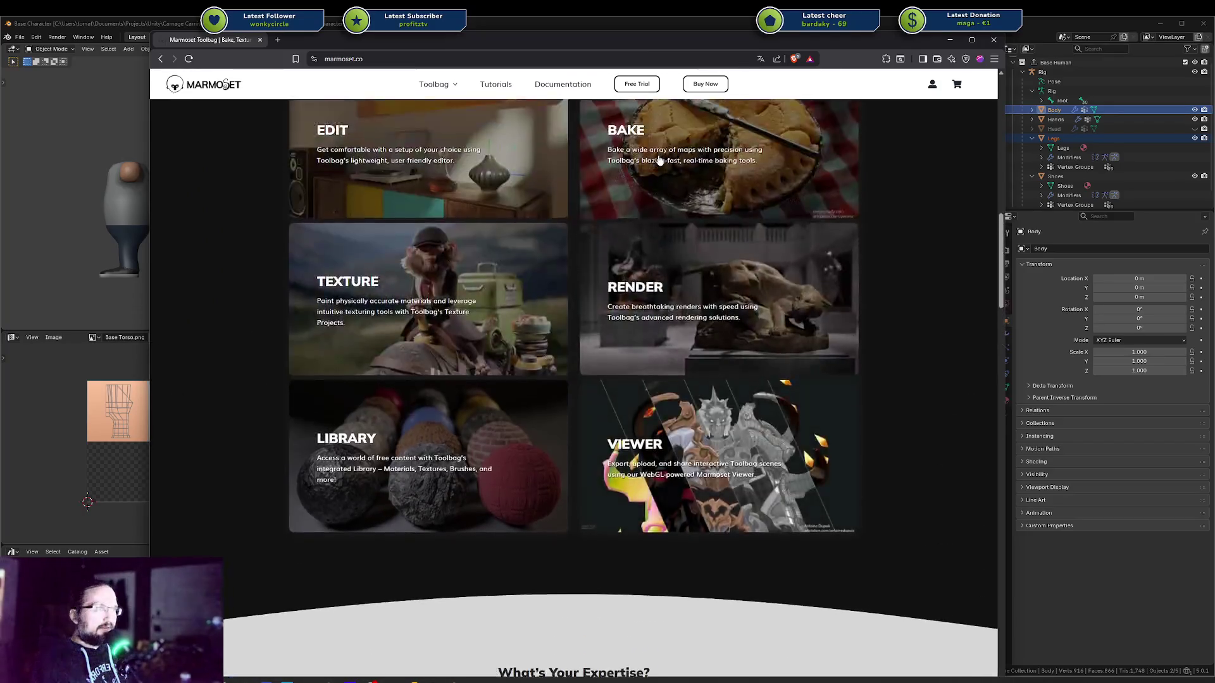
{"action": "mouse_move", "coordinate": [437, 85]}
{"action": "scroll", "coordinate": [557, 271], "scroll_direction": "up", "scroll_amount": 5}
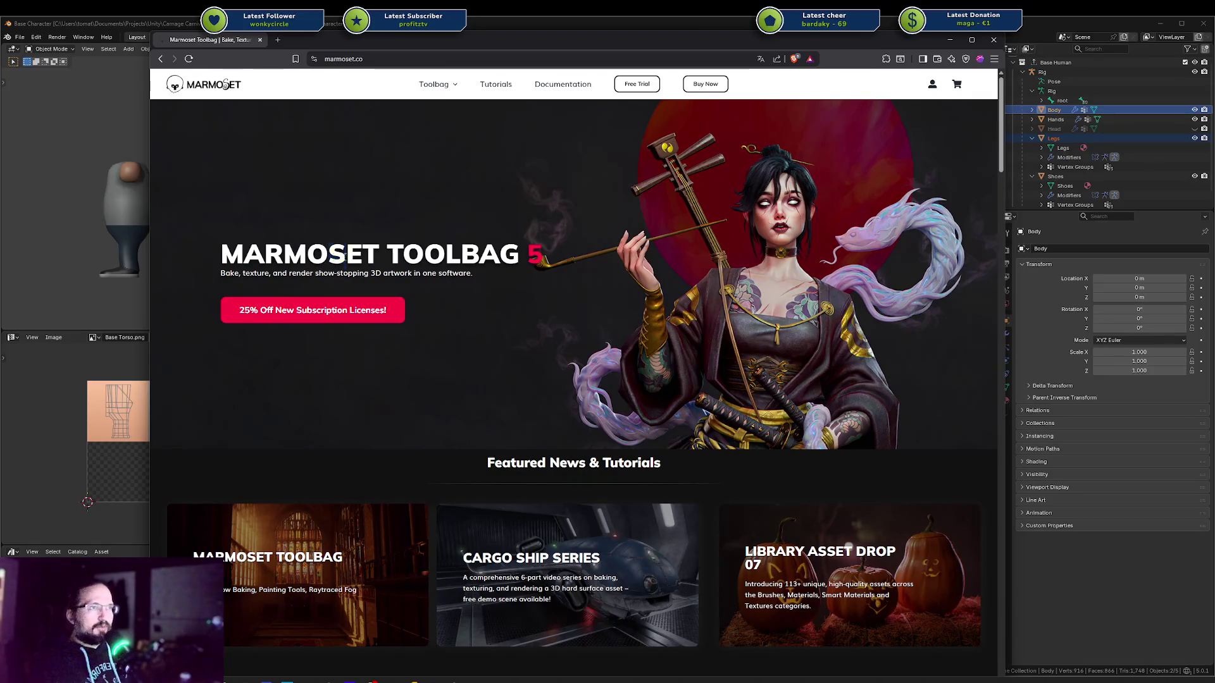
{"action": "left_click_drag", "start_coordinate": [288, 274], "coordinate": [334, 273]}
Browse down through Toolbag 5's feature and news sections
{"action": "scroll", "coordinate": [506, 282], "scroll_direction": "down", "scroll_amount": 8}
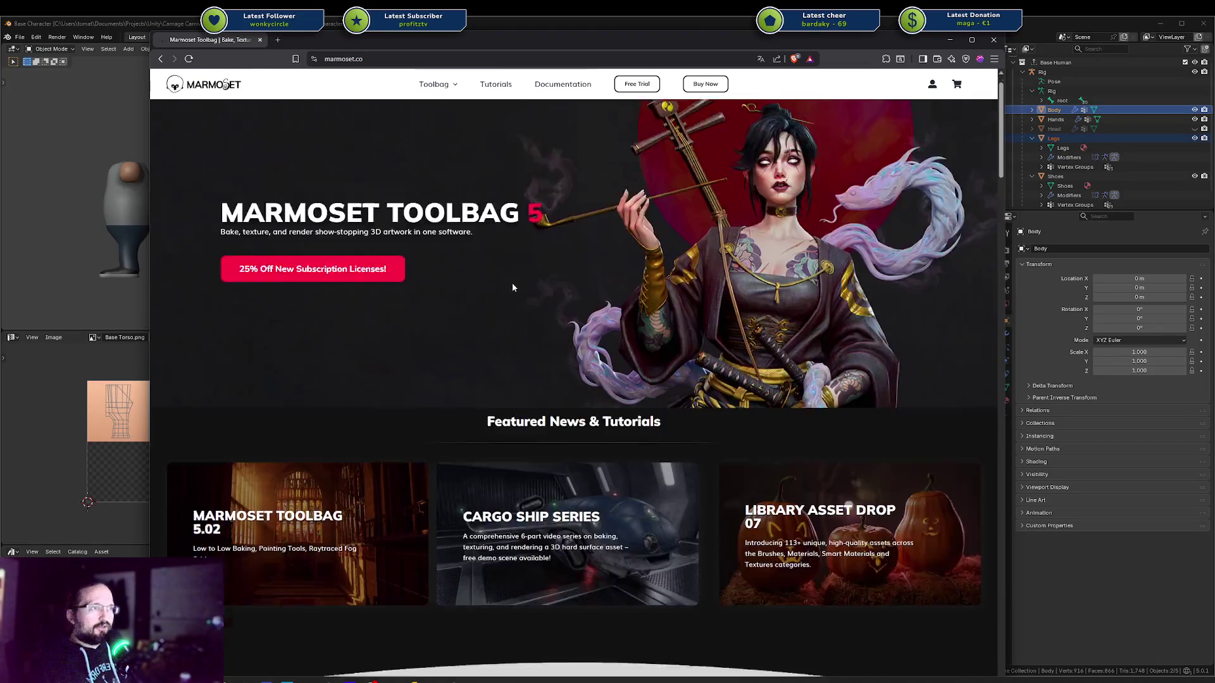
{"action": "scroll", "coordinate": [511, 290], "scroll_direction": "down", "scroll_amount": 15}
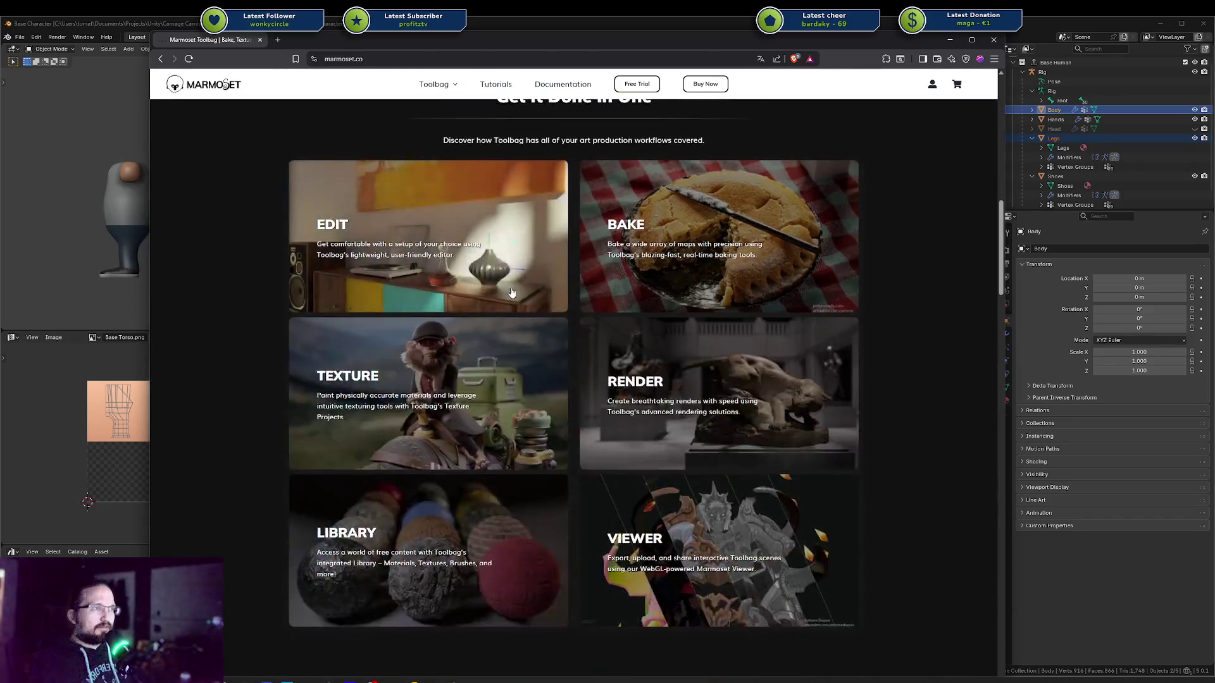
{"action": "scroll", "coordinate": [509, 290], "scroll_direction": "down", "scroll_amount": 10}
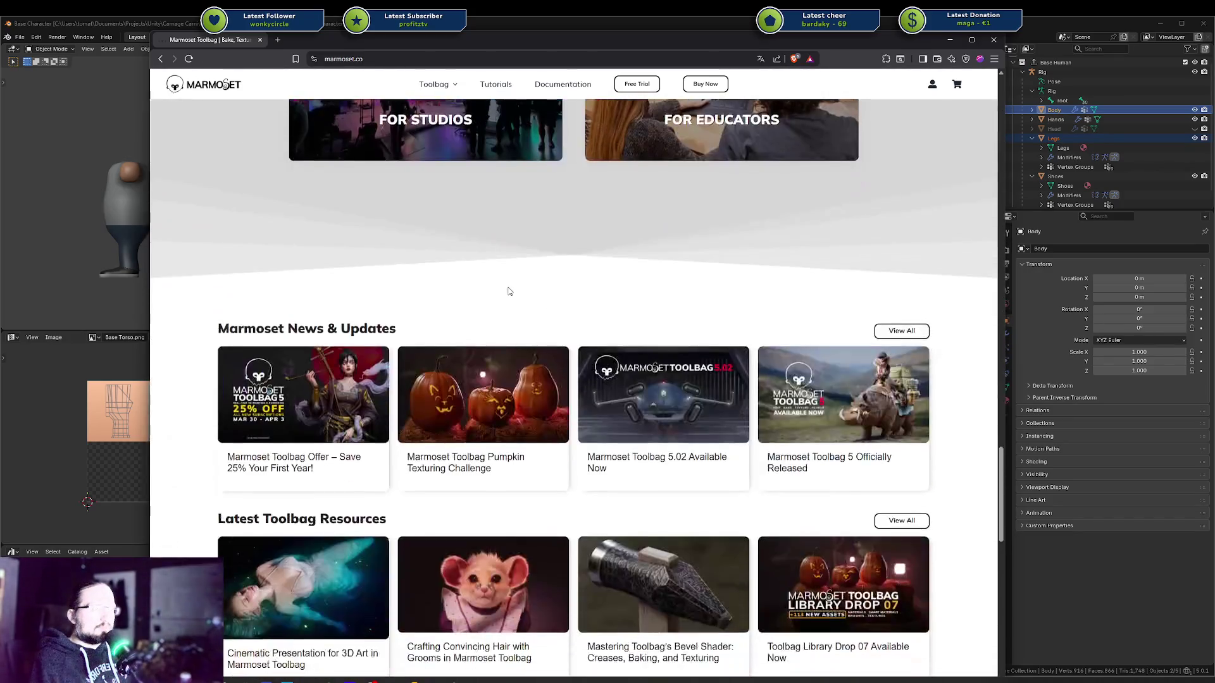
{"action": "scroll", "coordinate": [509, 290], "scroll_direction": "up", "scroll_amount": 2}
{"action": "scroll", "coordinate": [507, 288], "scroll_direction": "down", "scroll_amount": 10}
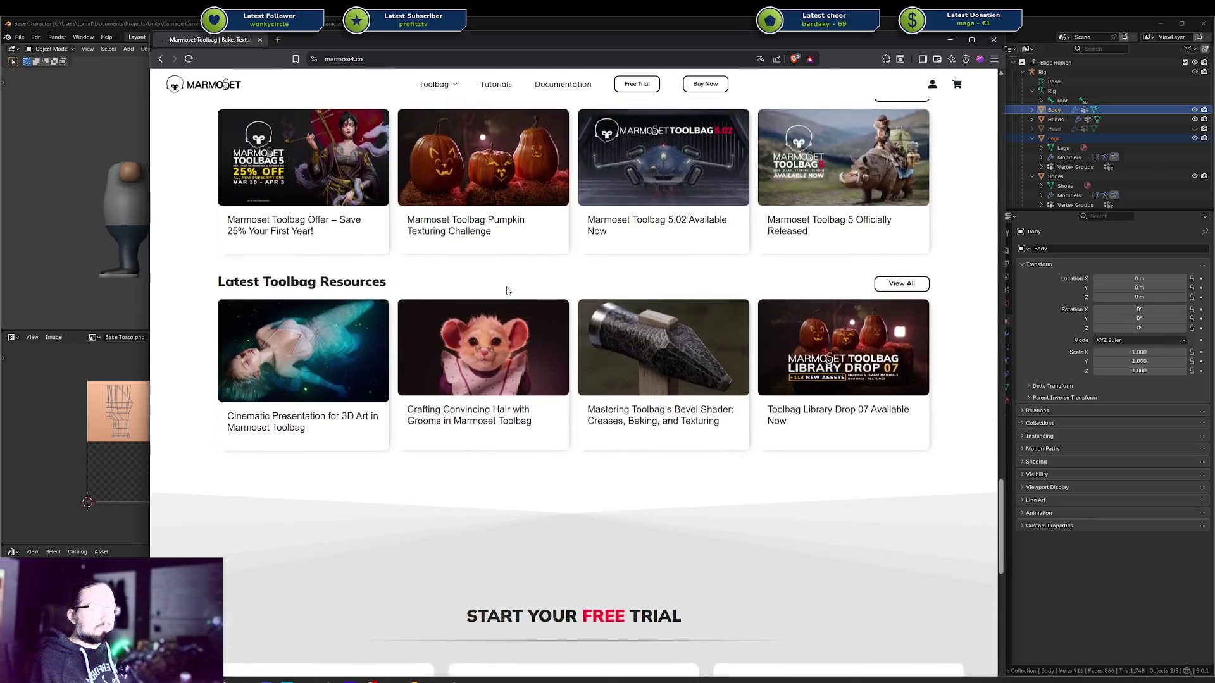
{"action": "scroll", "coordinate": [507, 290], "scroll_direction": "down", "scroll_amount": 8}
{"action": "scroll", "coordinate": [507, 291], "scroll_direction": "up", "scroll_amount": 3}
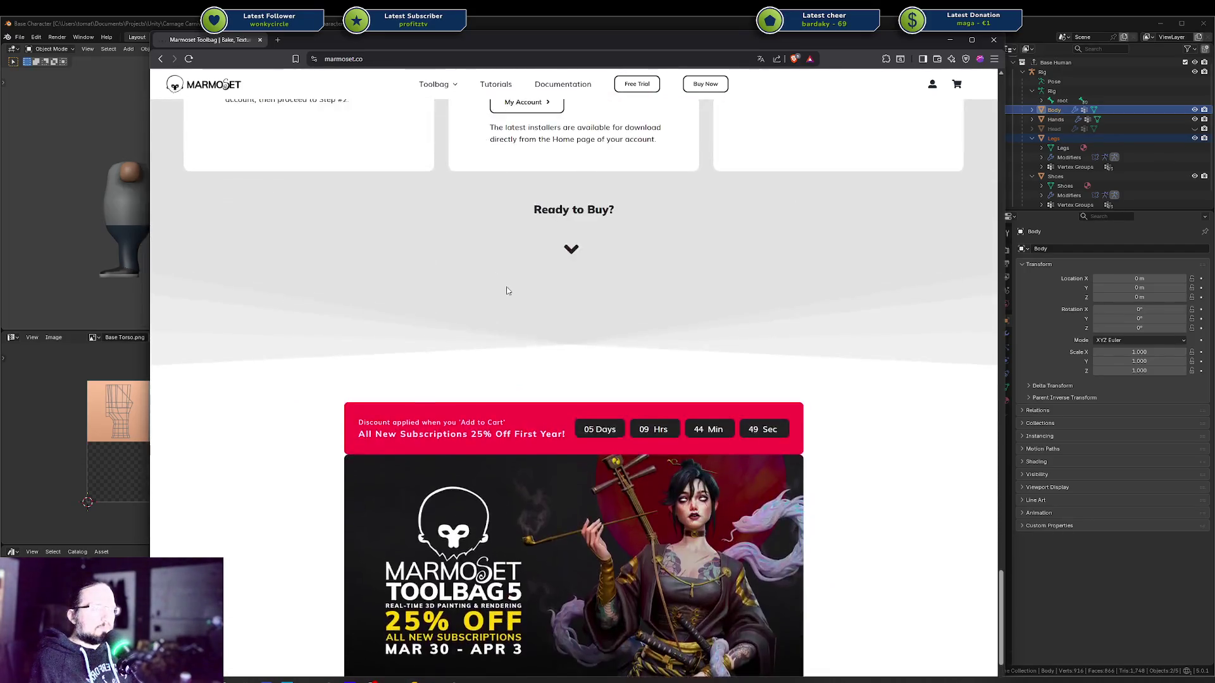
{"action": "scroll", "coordinate": [507, 290], "scroll_direction": "down", "scroll_amount": 7}
{"action": "scroll", "coordinate": [507, 290], "scroll_direction": "down", "scroll_amount": 3}
Check the Choose Your License pricing, return to the top, and close the Marmoset window
{"action": "mouse_move", "coordinate": [402, 331]}
{"action": "left_mouse_down"}
{"action": "mouse_move", "coordinate": [772, 420]}
{"action": "mouse_move", "coordinate": [793, 341]}
{"action": "left_mouse_up"}
{"action": "scroll", "coordinate": [800, 326], "scroll_direction": "down", "scroll_amount": 1}
{"action": "scroll", "coordinate": [879, 324], "scroll_direction": "up", "scroll_amount": 10}
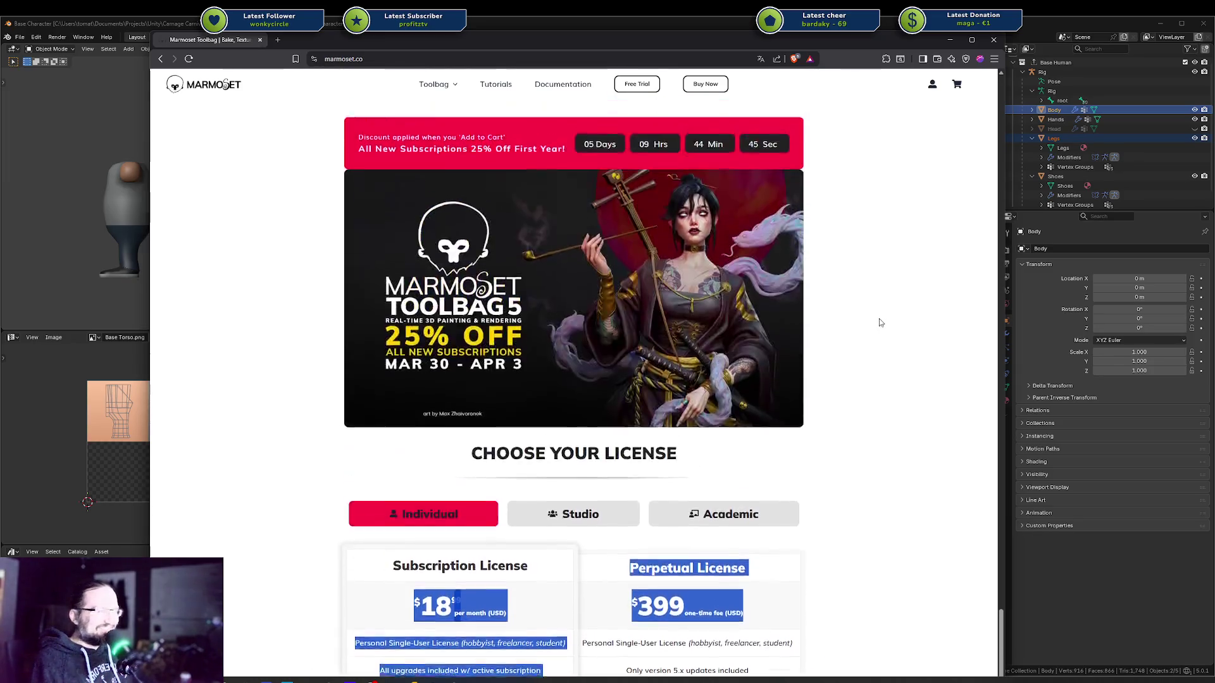
{"action": "scroll", "coordinate": [882, 247], "scroll_direction": "up", "scroll_amount": 15}
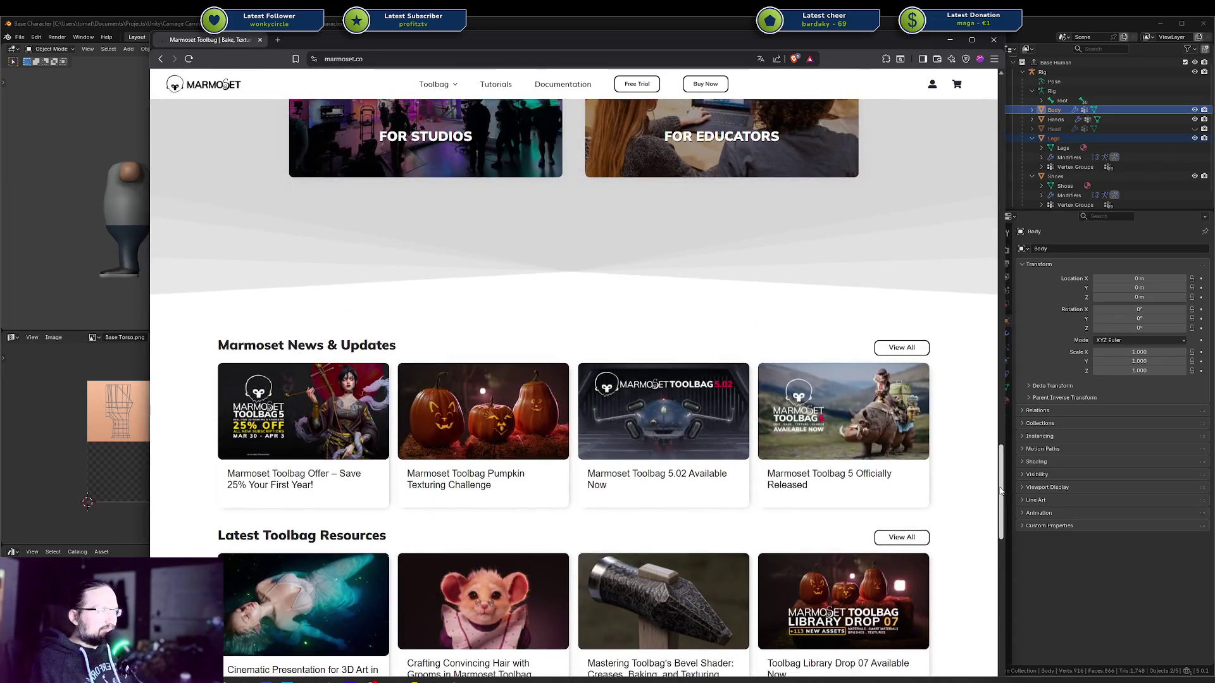
{"action": "left_click_drag", "start_coordinate": [1001, 490], "coordinate": [966, 105]}
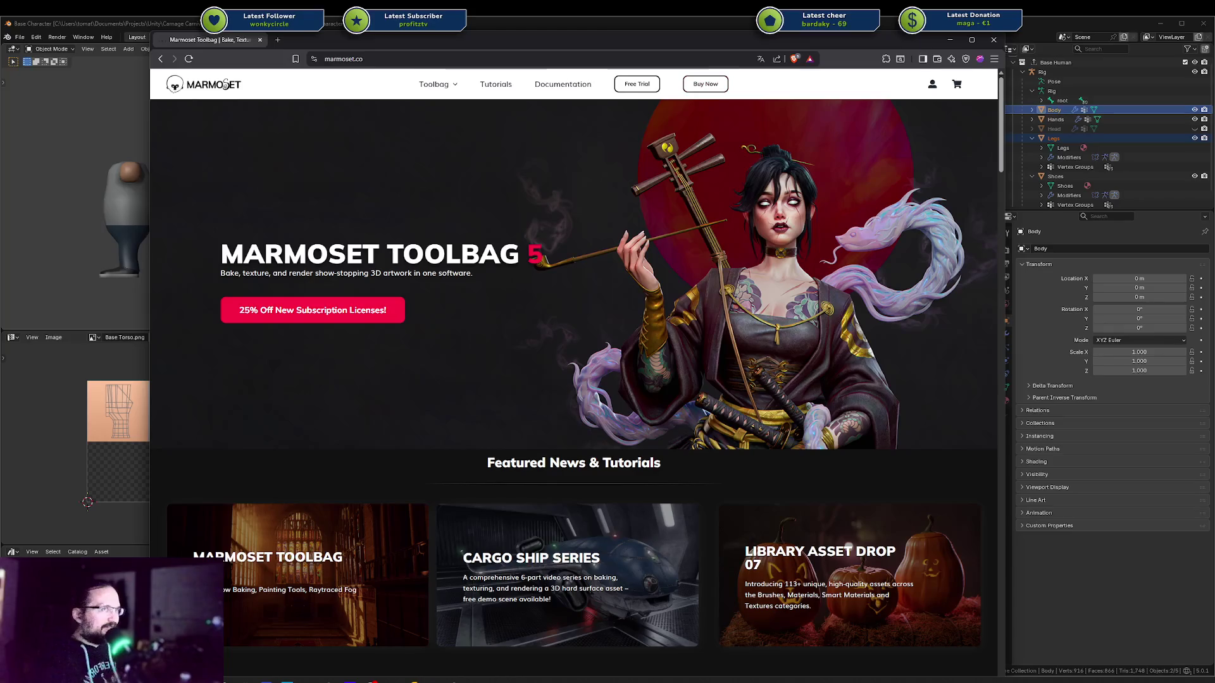
{"action": "middle_click", "coordinate": [225, 39]}
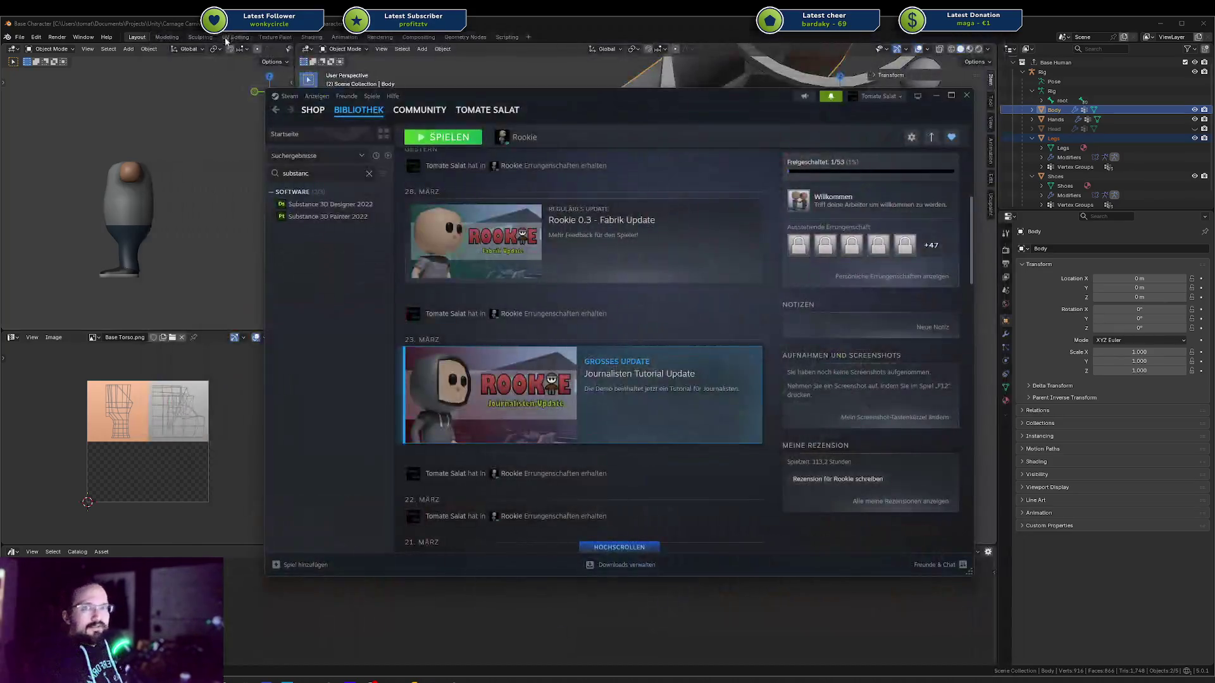